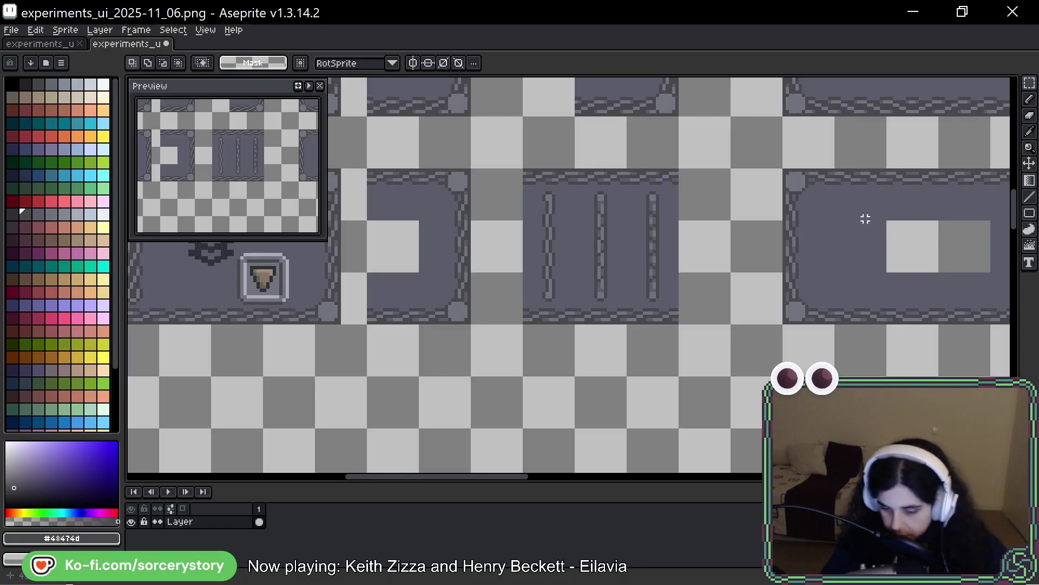
# Step: Navigate the UI sheet to the framed panels near the icon toolbars and select the two-tone-square panel
pyautogui.moveTo(863, 216); pyautogui.dragTo(506, 269)
pyautogui.moveTo(685, 232)
pyautogui.mouseDown()
pyautogui.moveTo(584, 332)
pyautogui.moveTo(693, 351)
pyautogui.mouseUp()
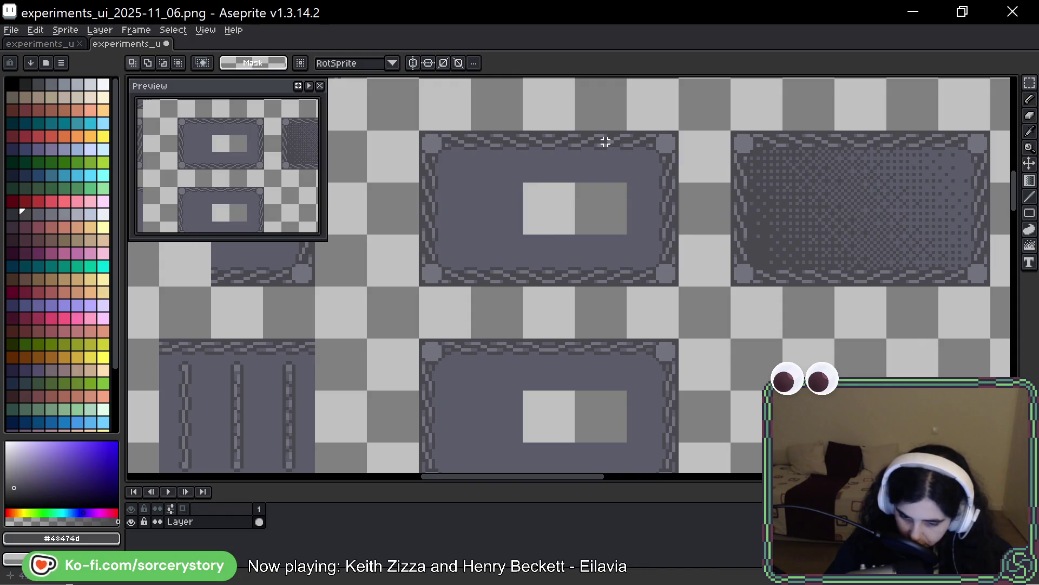
pyautogui.scroll(-4, 469, 144)
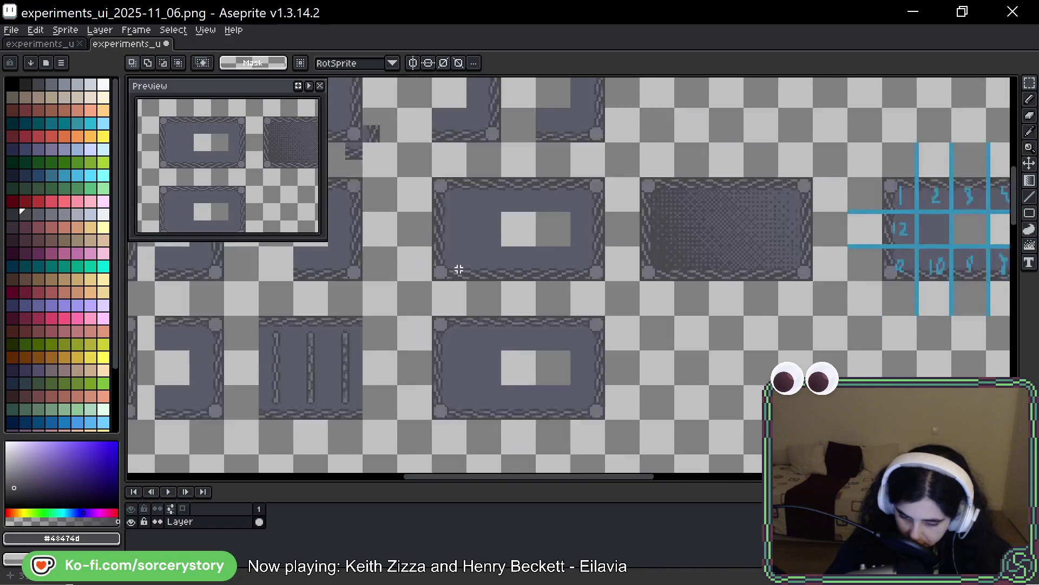
pyautogui.scroll(2, 676, 275)
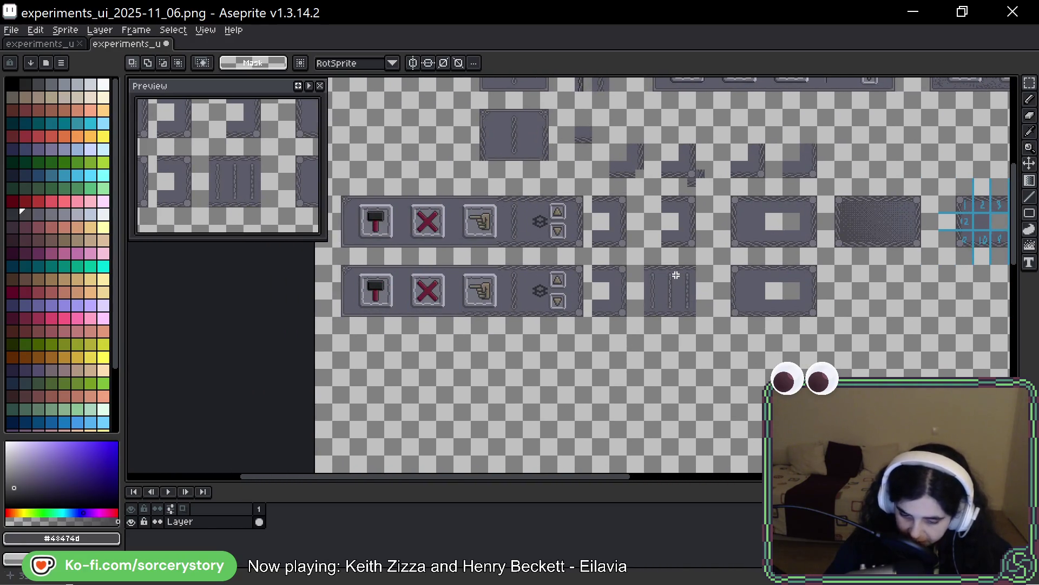
pyautogui.scroll(4, 608, 288)
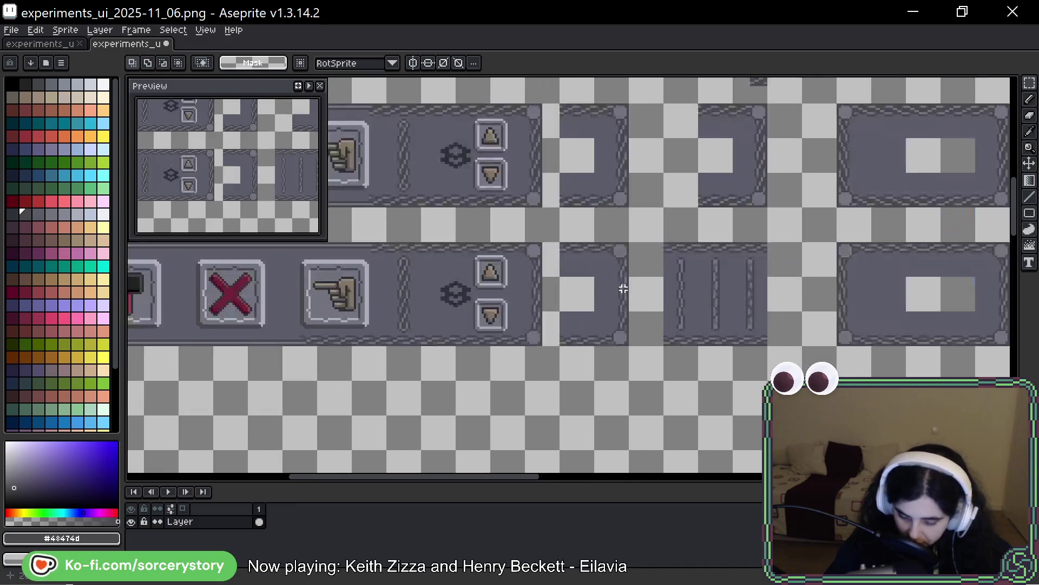
pyautogui.moveTo(609, 288)
pyautogui.mouseDown()
pyautogui.moveTo(651, 306)
pyautogui.moveTo(233, 289)
pyautogui.mouseUp()
pyautogui.hscroll(5, 733, 271)
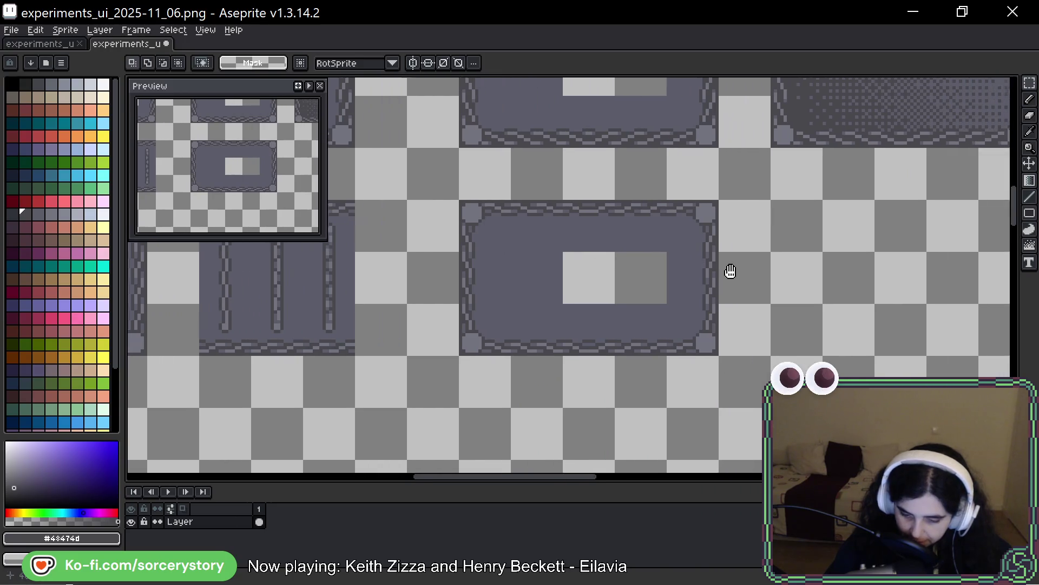
pyautogui.moveTo(396, 204); pyautogui.dragTo(601, 316)
# Step: Marquee the two-tone-square panel and drop a duplicate directly beneath the original
pyautogui.moveTo(466, 212)
pyautogui.mouseDown()
pyautogui.moveTo(502, 478)
pyautogui.moveTo(464, 367)
pyautogui.moveTo(506, 346)
pyautogui.moveTo(541, 279)
pyautogui.mouseUp()
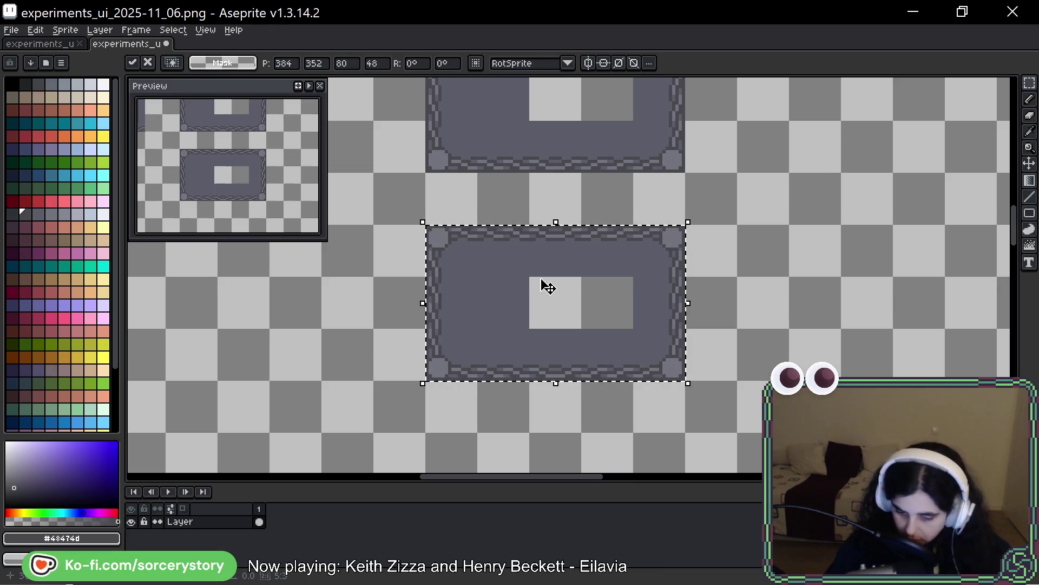
pyautogui.click(540, 220)
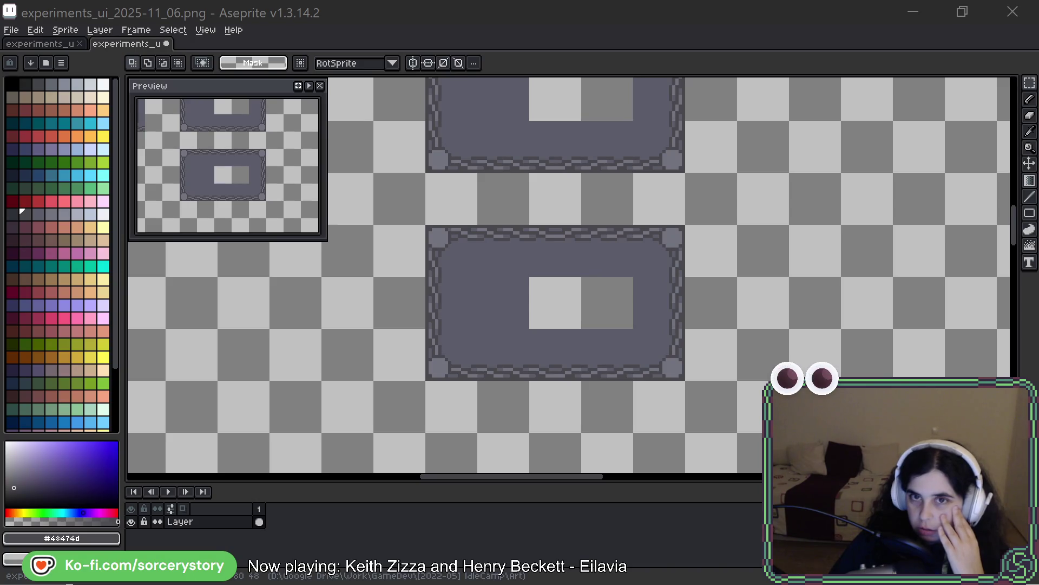
pyautogui.moveTo(495, 0)
pyautogui.mouseDown()
pyautogui.moveTo(495, 114)
pyautogui.moveTo(515, 79)
pyautogui.mouseUp()
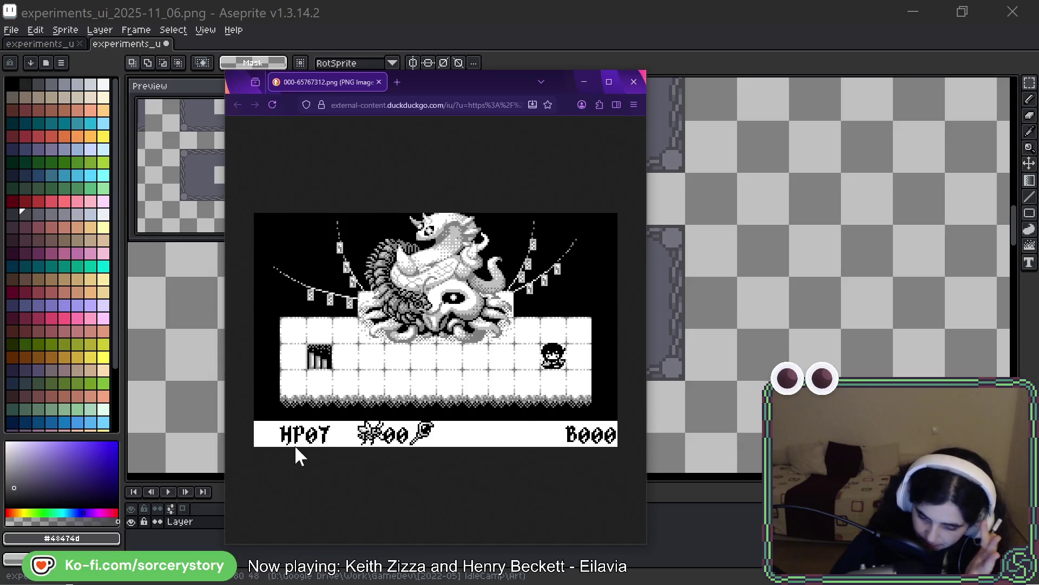
pyautogui.moveTo(503, 81); pyautogui.dragTo(503, 0)
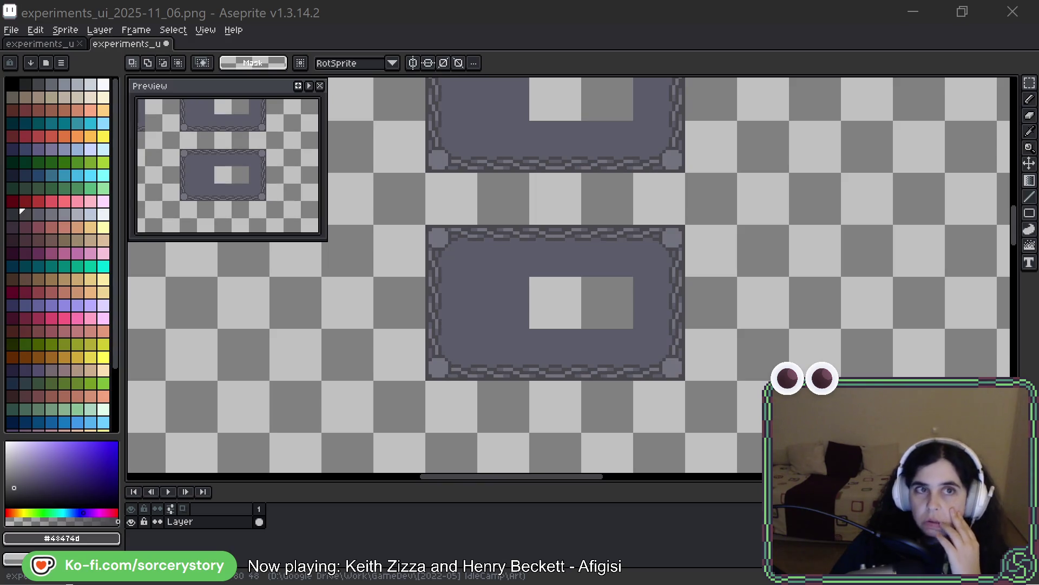
pyautogui.hotkey('alt', 'Tab')
# Step: Move the Firefox cutscene reference window over the canvas and maximize it
pyautogui.moveTo(439, 75); pyautogui.dragTo(372, 69)
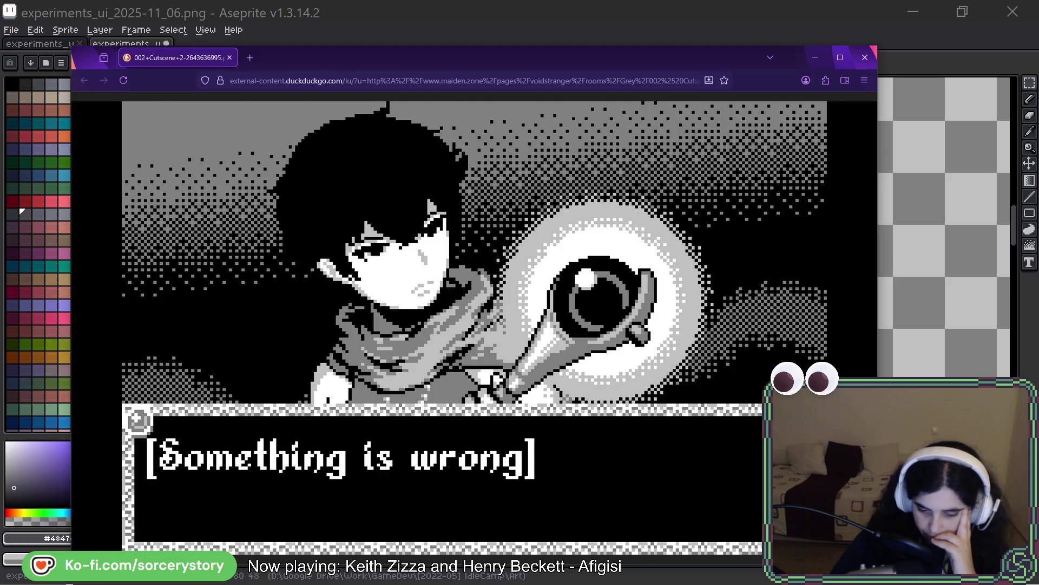
pyautogui.doubleClick(443, 63)
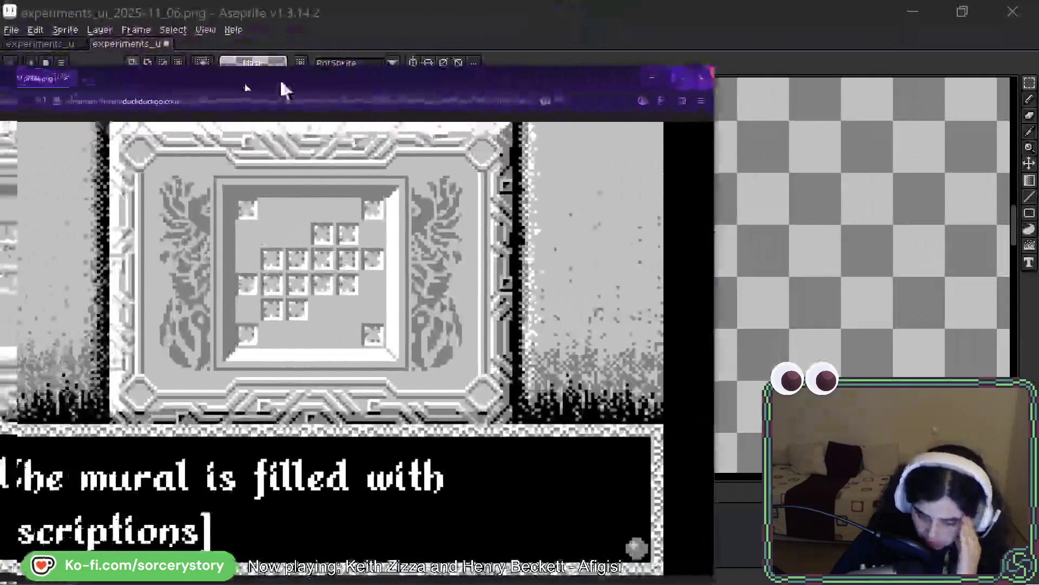
# Step: Reposition the mural reference window, view the image at full size and fitted, then return to Aseprite
pyautogui.moveTo(280, 79); pyautogui.dragTo(377, 68)
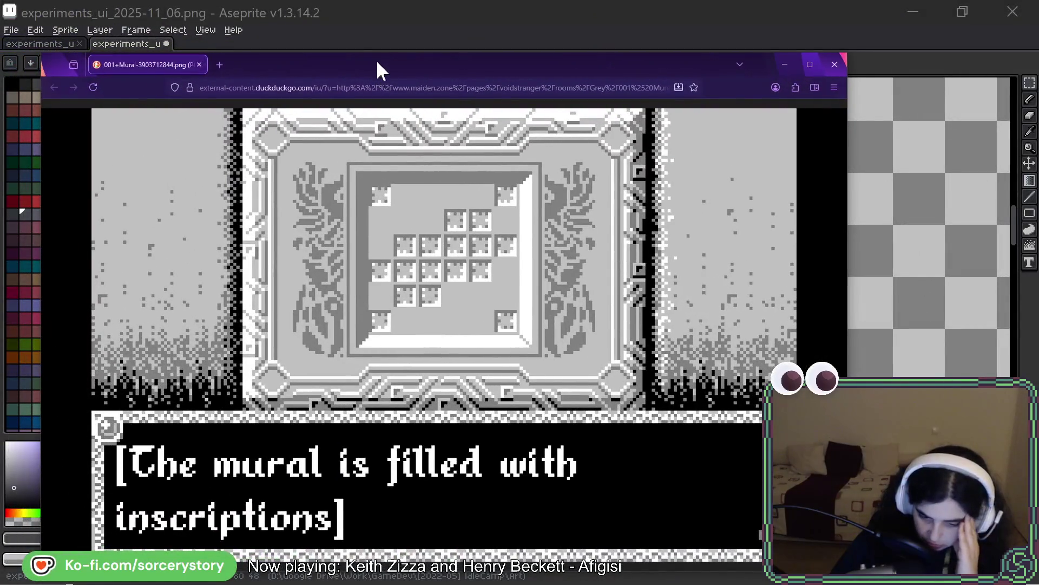
pyautogui.click(626, 396)
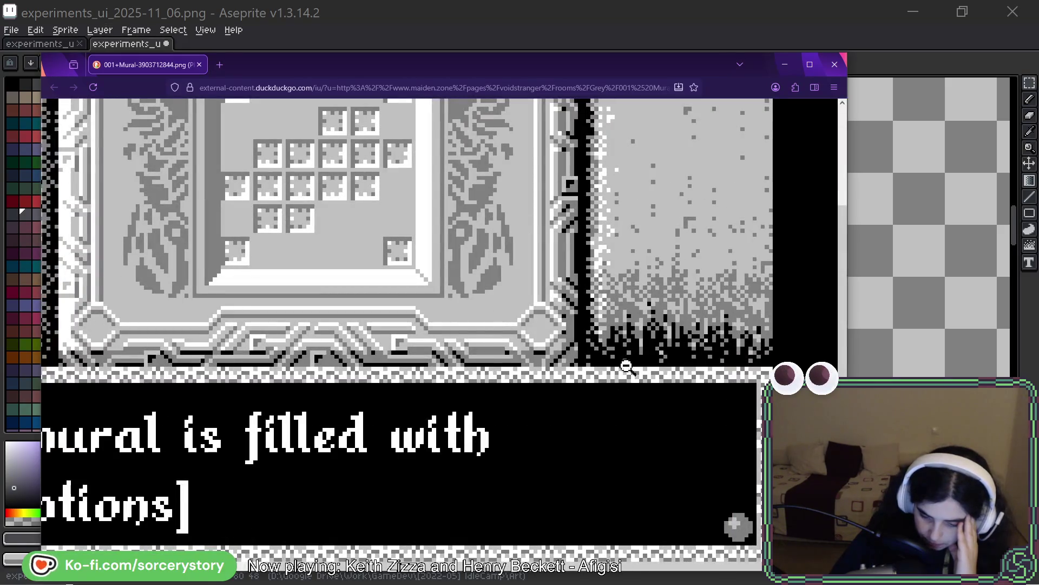
pyautogui.click(631, 336)
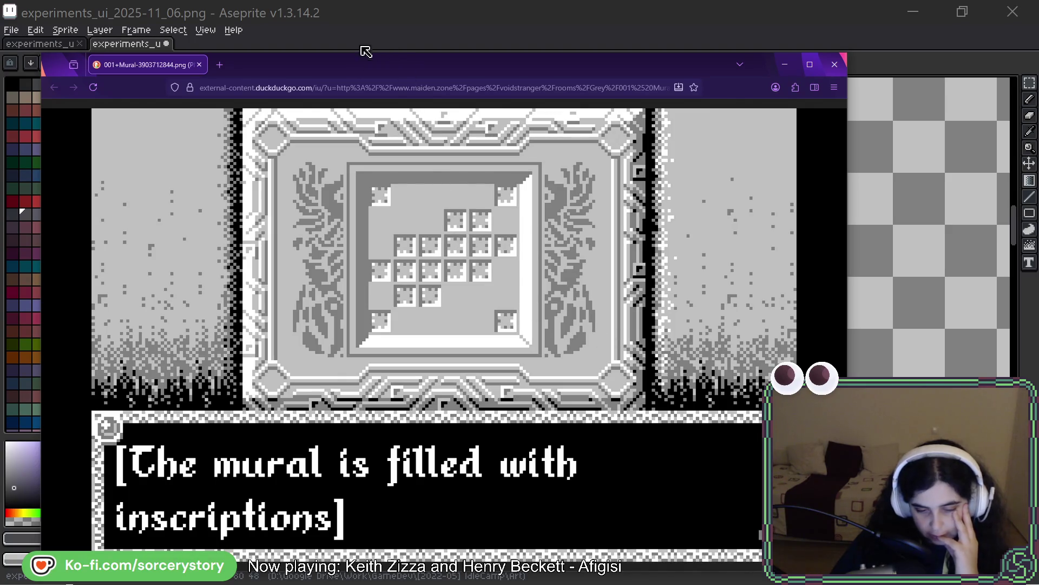
pyautogui.hotkey('alt', 'Tab')
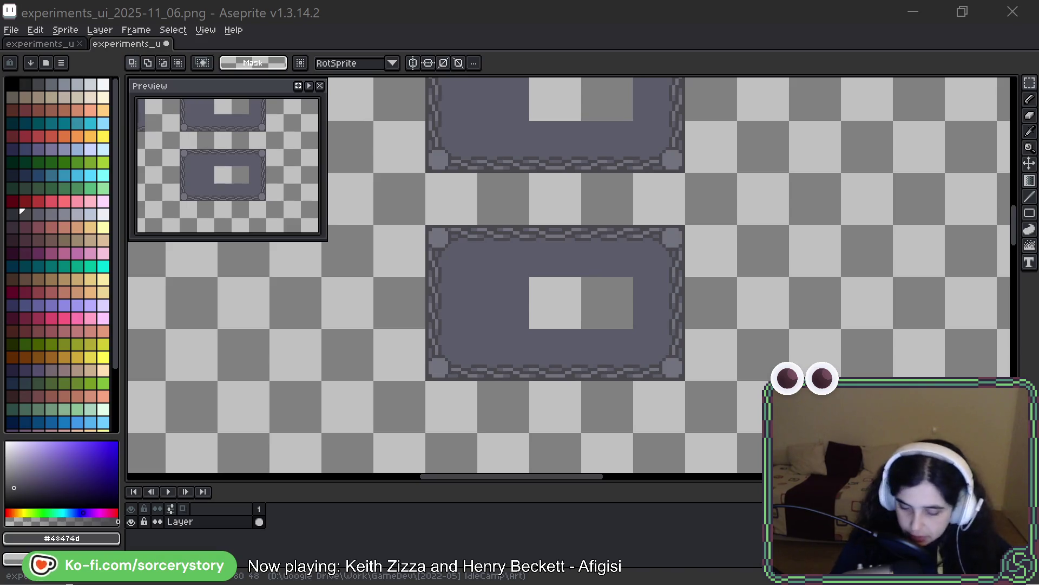
# Step: Make the Aseprite window with the two stacked bordered panels active again
pyautogui.click(862, 129)
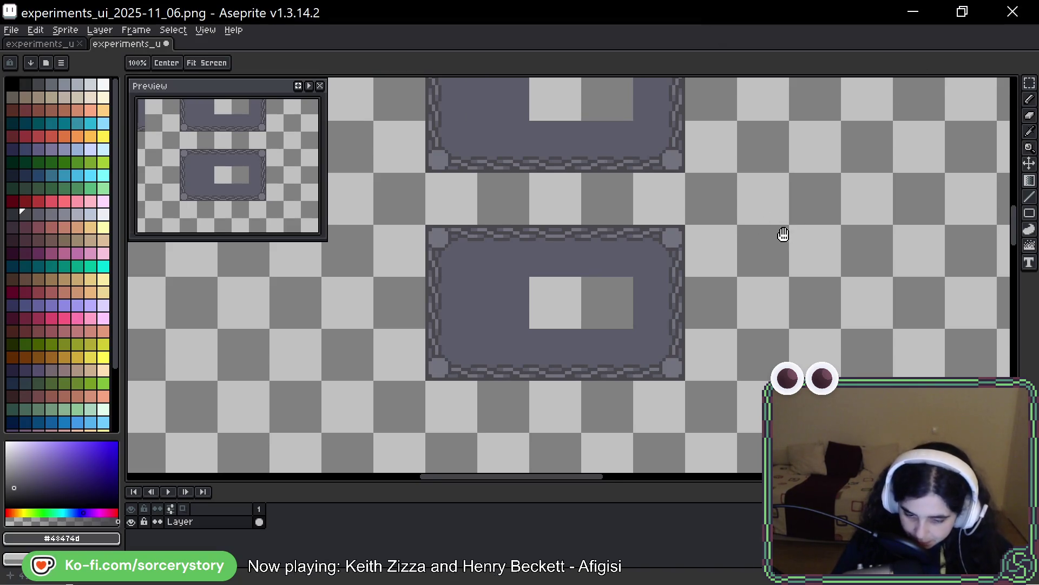
# Step: Scroll to the lower bordered panel and marquee a small area beside it
pyautogui.scroll(-3, 784, 234)
pyautogui.hscroll(2, 785, 234)
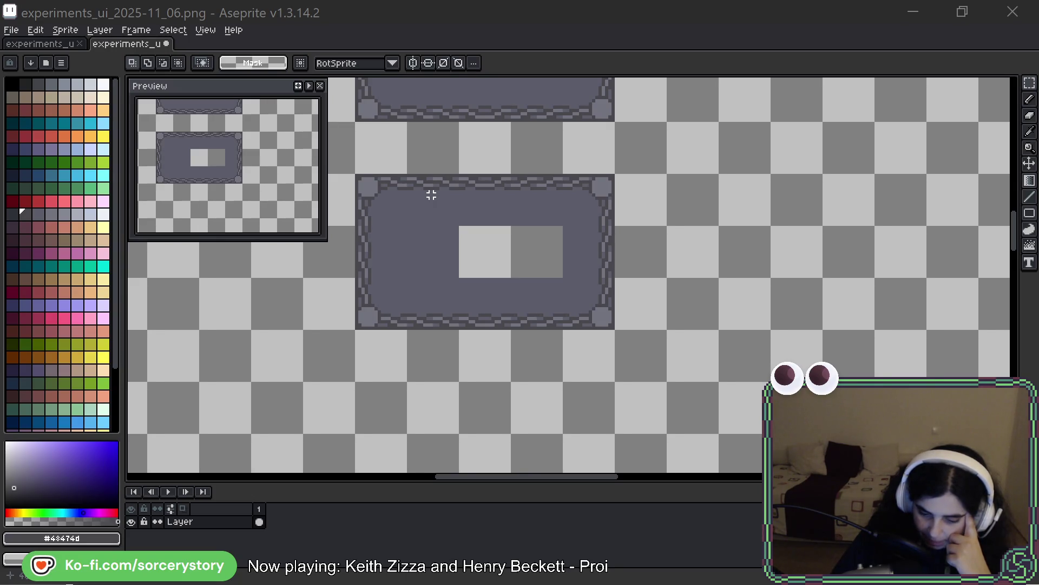
pyautogui.moveTo(454, 178); pyautogui.dragTo(474, 185)
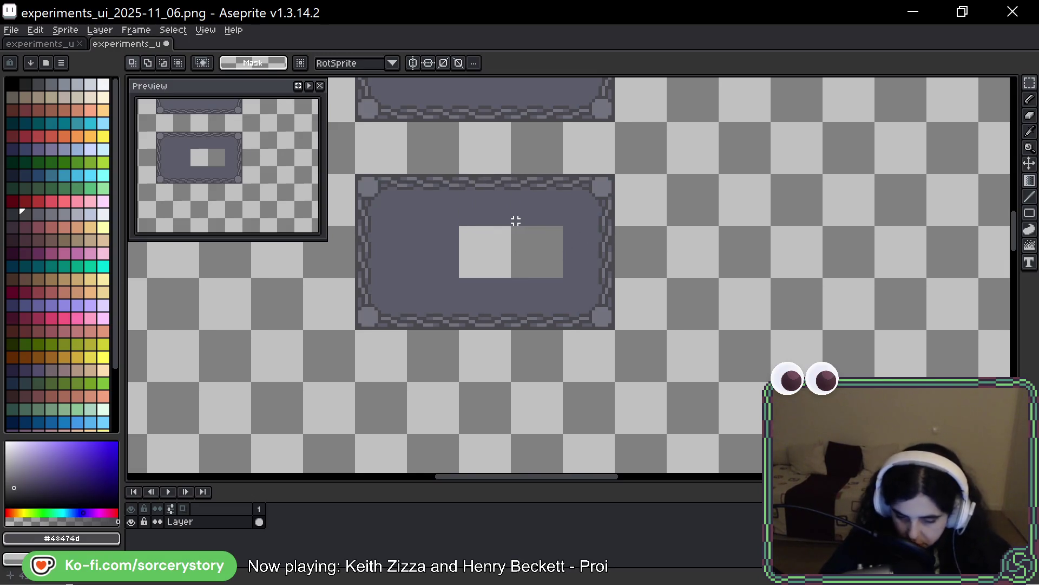
pyautogui.scroll(-4, 661, 272)
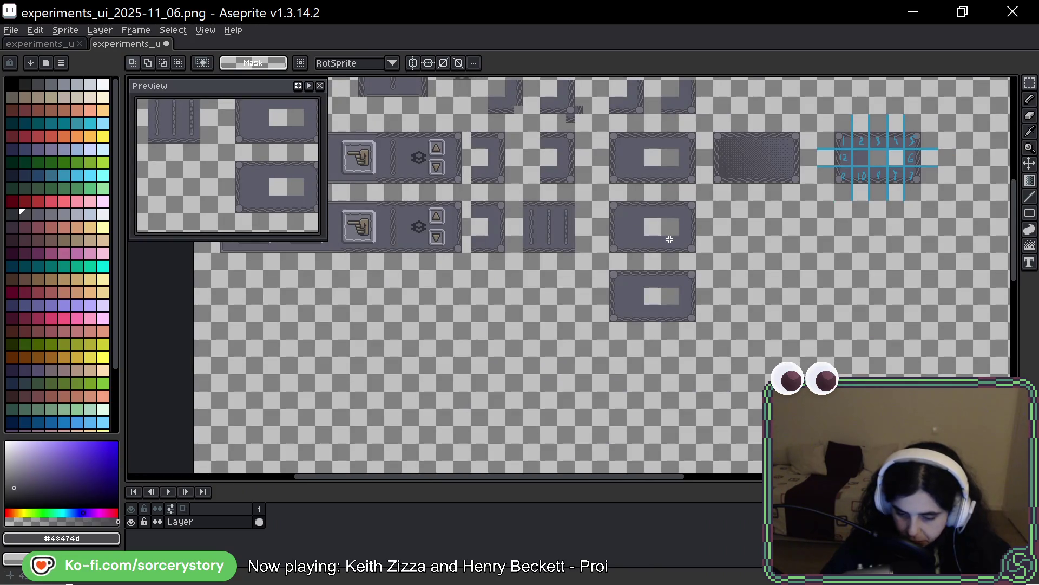
pyautogui.scroll(4, 713, 329)
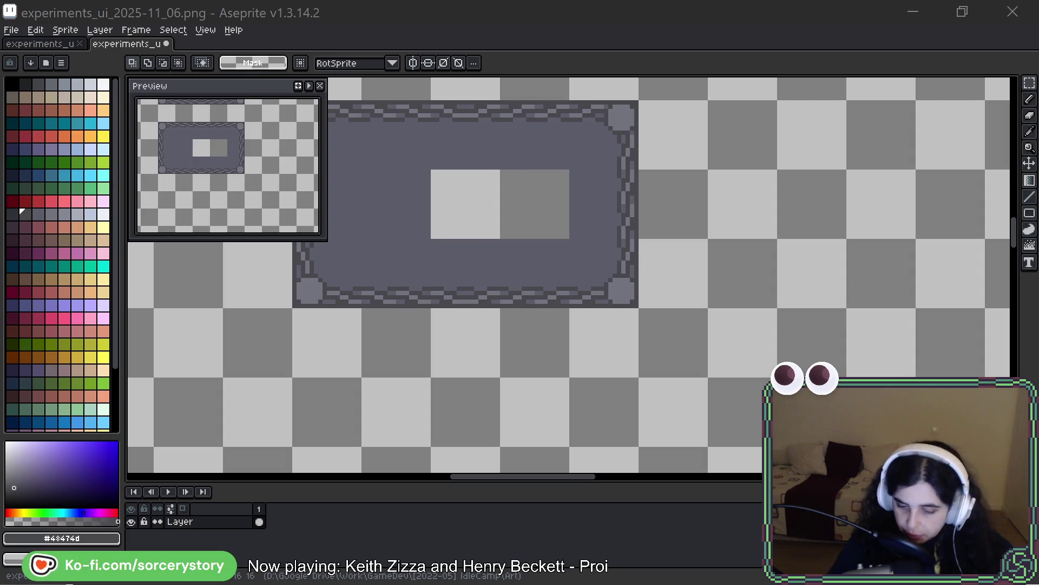
pyautogui.scroll(5, 666, 230)
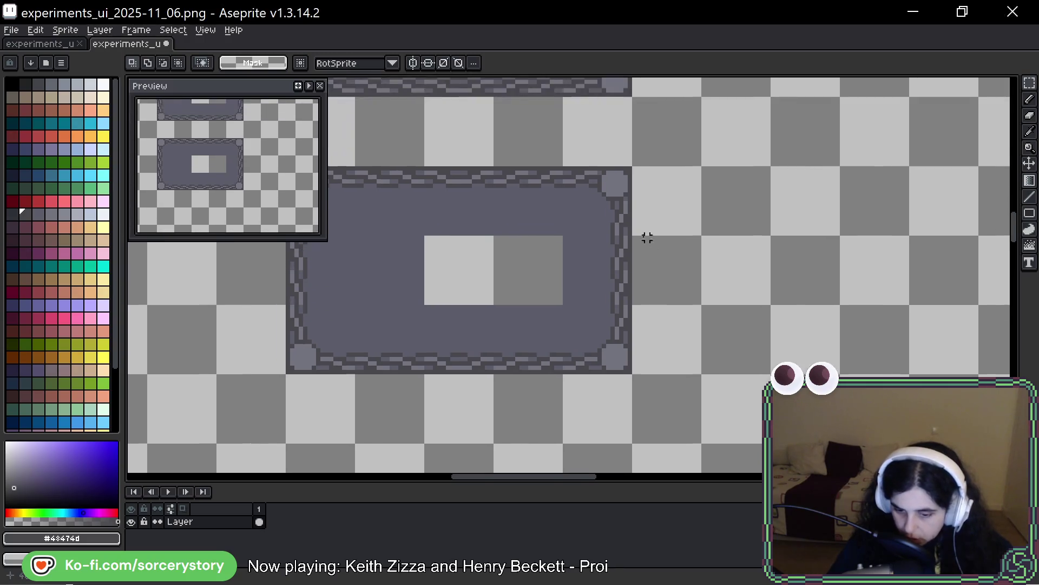
# Step: Select a tall strip of the panel's right border and adjust it below the top-right corner
pyautogui.moveTo(542, 231); pyautogui.dragTo(602, 232)
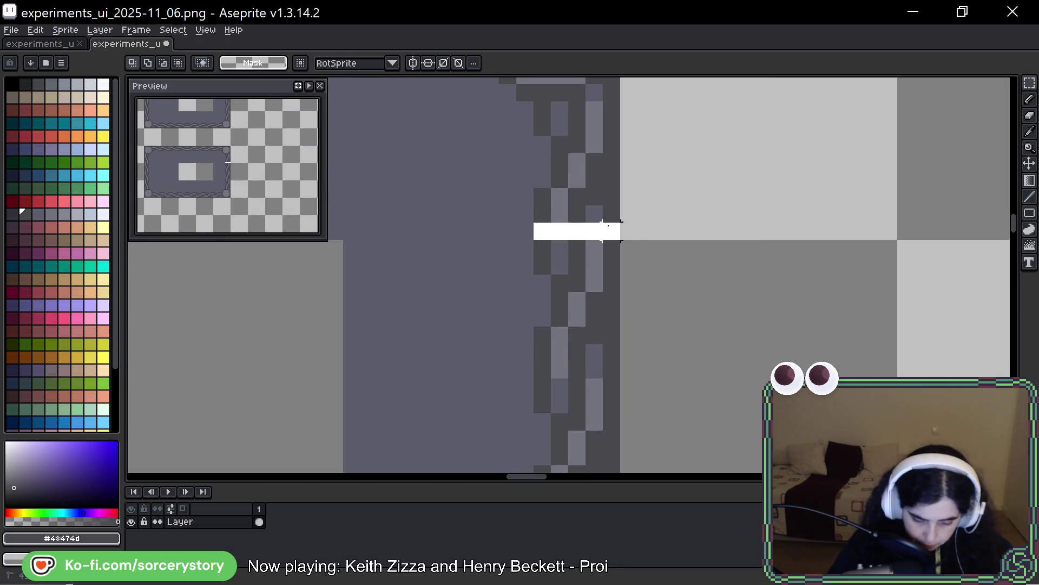
pyautogui.hotkey('ctrl', 'z')
pyautogui.moveTo(560, 93); pyautogui.dragTo(621, 362)
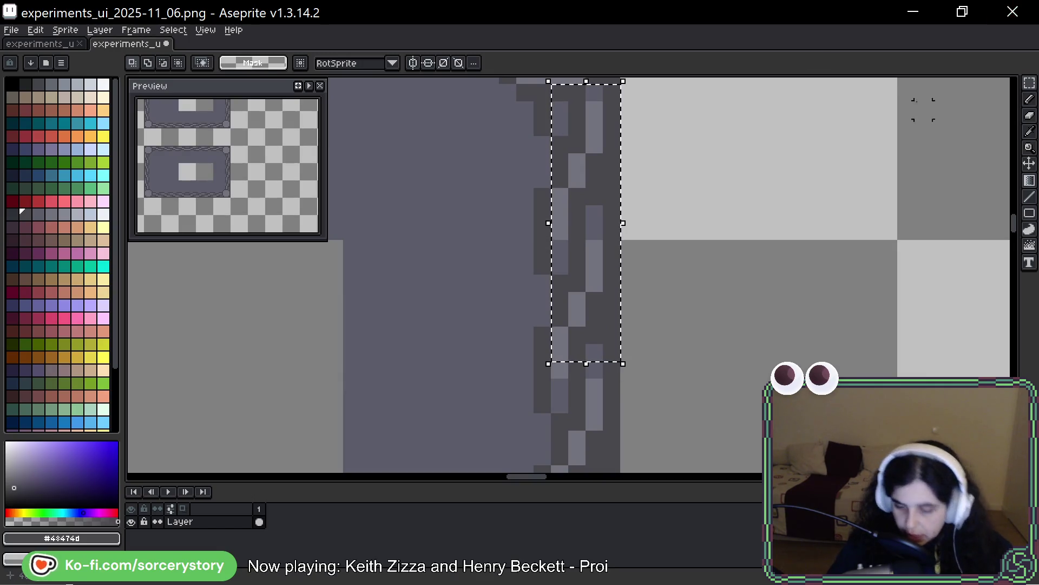
pyautogui.scroll(3, 680, 127)
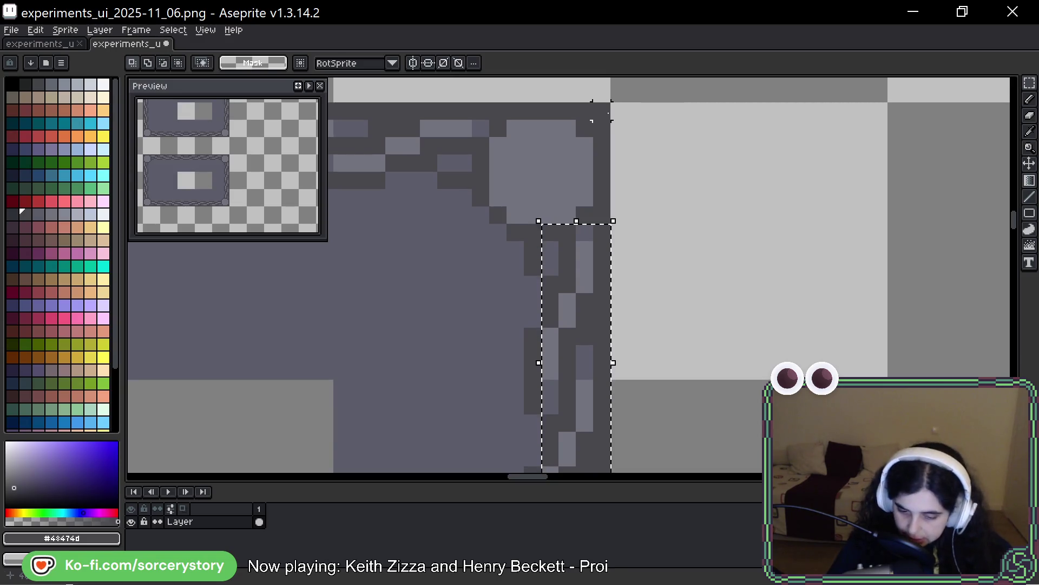
pyautogui.moveTo(620, 119); pyautogui.dragTo(446, 128)
pyautogui.scroll(-4, 446, 127)
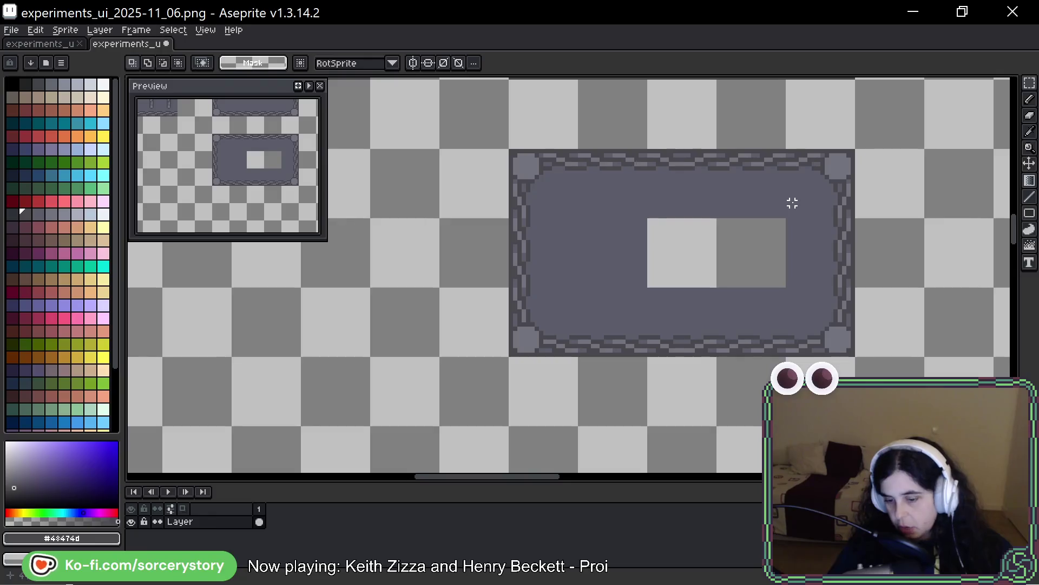
pyautogui.moveTo(892, 103)
pyautogui.mouseDown()
pyautogui.moveTo(819, 310)
pyautogui.moveTo(824, 353)
pyautogui.mouseUp()
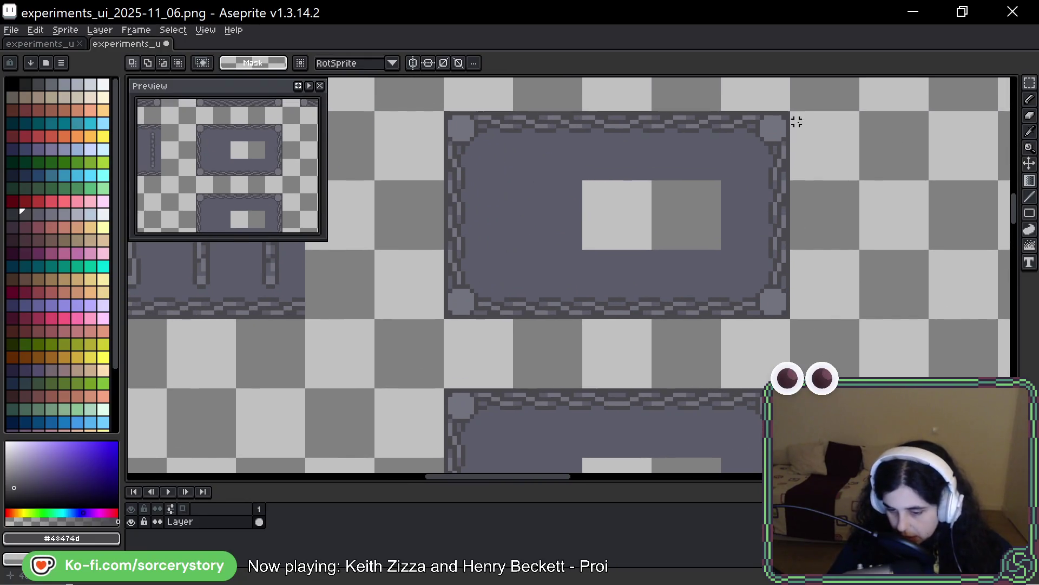
pyautogui.scroll(4, 574, 146)
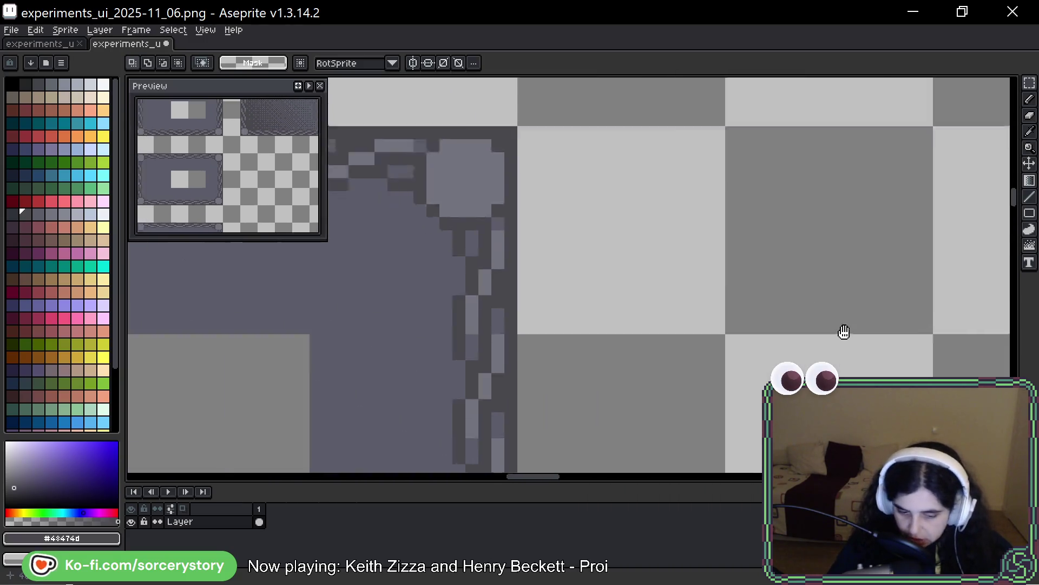
# Step: Pick the lighter border grey and paint a horizontal band near the panel's corner
pyautogui.moveTo(844, 331); pyautogui.dragTo(991, 399)
pyautogui.moveTo(889, 213)
pyautogui.mouseDown()
pyautogui.moveTo(772, 245)
pyautogui.moveTo(740, 240)
pyautogui.mouseUp()
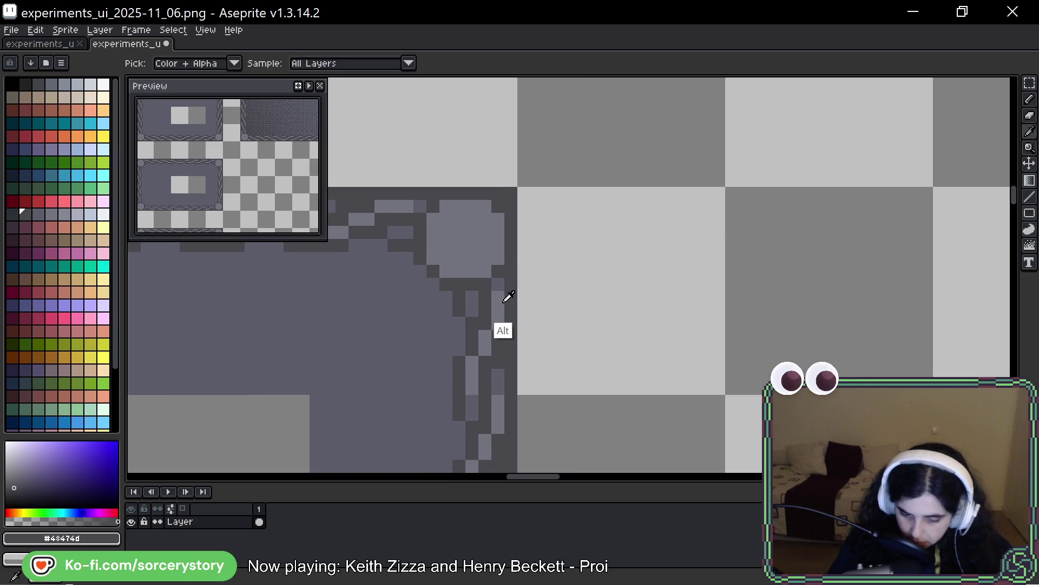
pyautogui.keyDown('alt'); pyautogui.click(487, 338); pyautogui.keyUp('alt')
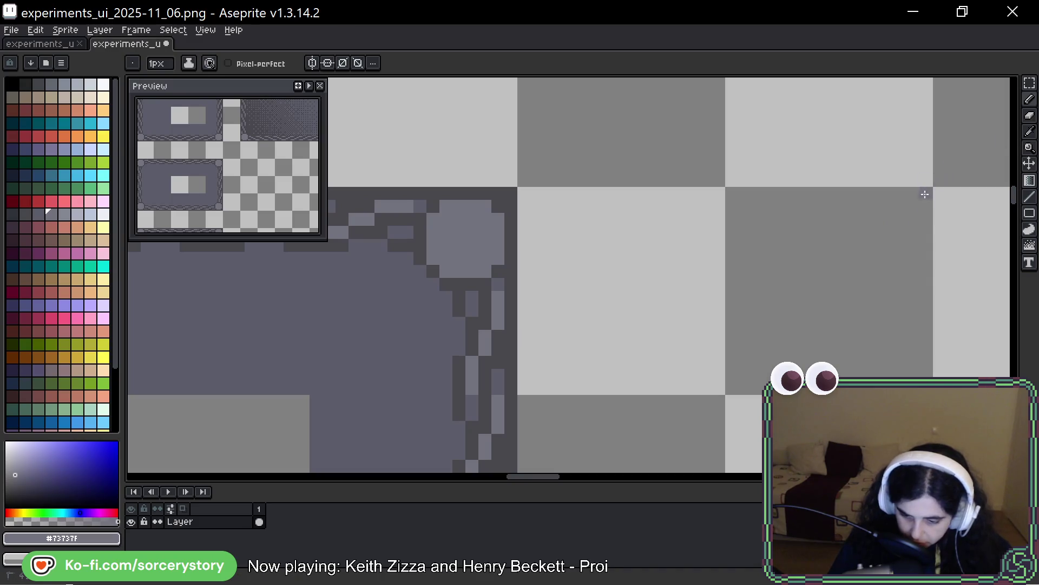
pyautogui.moveTo(927, 191)
pyautogui.mouseDown()
pyautogui.moveTo(730, 195)
pyautogui.moveTo(733, 222)
pyautogui.moveTo(939, 220)
pyautogui.moveTo(786, 230)
pyautogui.moveTo(911, 207)
pyautogui.mouseUp()
# Step: Select the 16×16 mauve block and move it lower on the canvas
pyautogui.press('space')
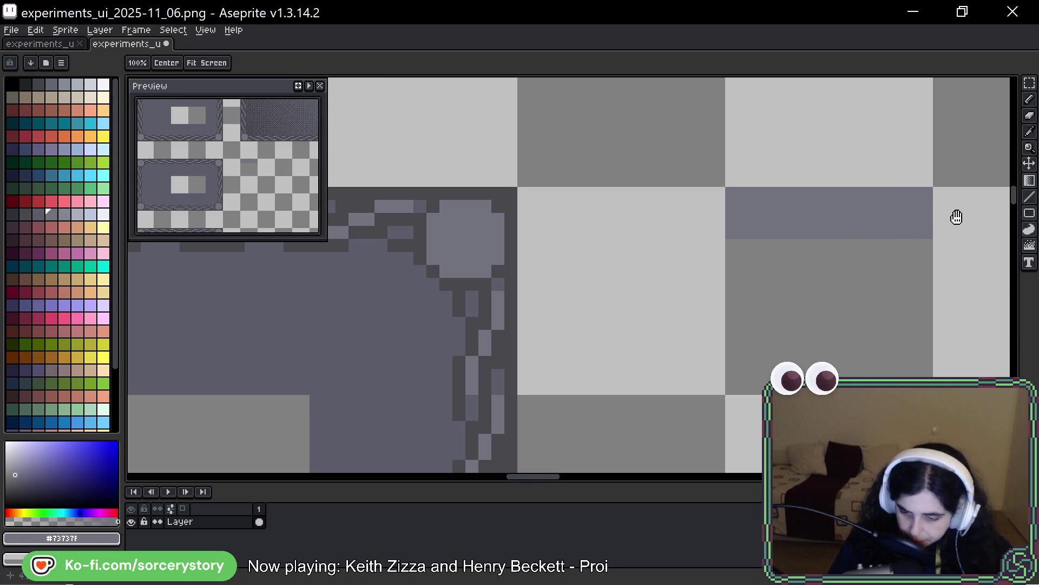
pyautogui.moveTo(831, 210); pyautogui.dragTo(763, 205)
pyautogui.moveTo(693, 160)
pyautogui.mouseDown()
pyautogui.moveTo(704, 133)
pyautogui.moveTo(834, 136)
pyautogui.moveTo(858, 146)
pyautogui.mouseUp()
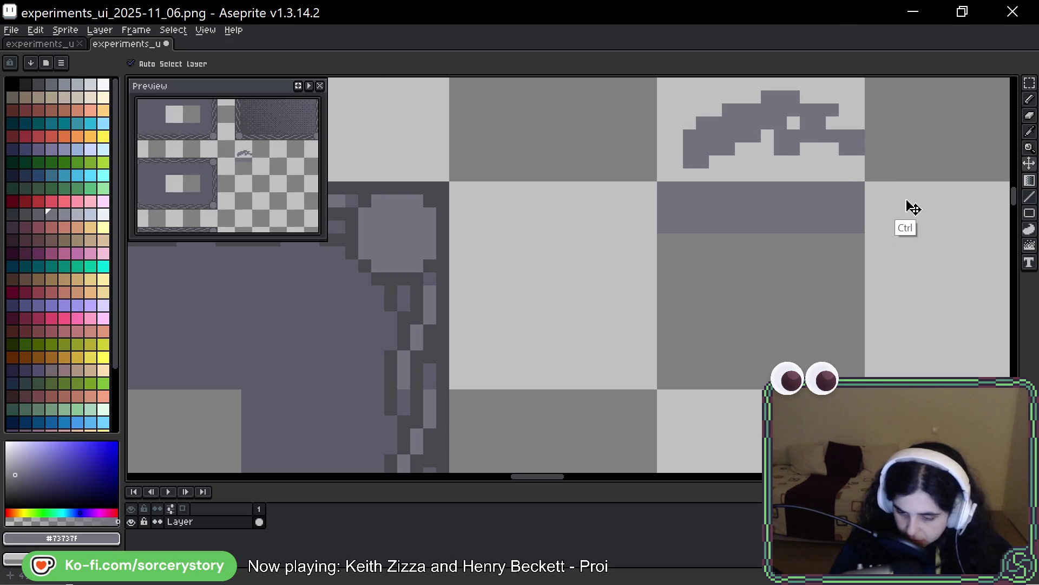
pyautogui.hotkey('ctrl', 'z')
pyautogui.press('space')
pyautogui.moveTo(926, 200); pyautogui.dragTo(843, 289)
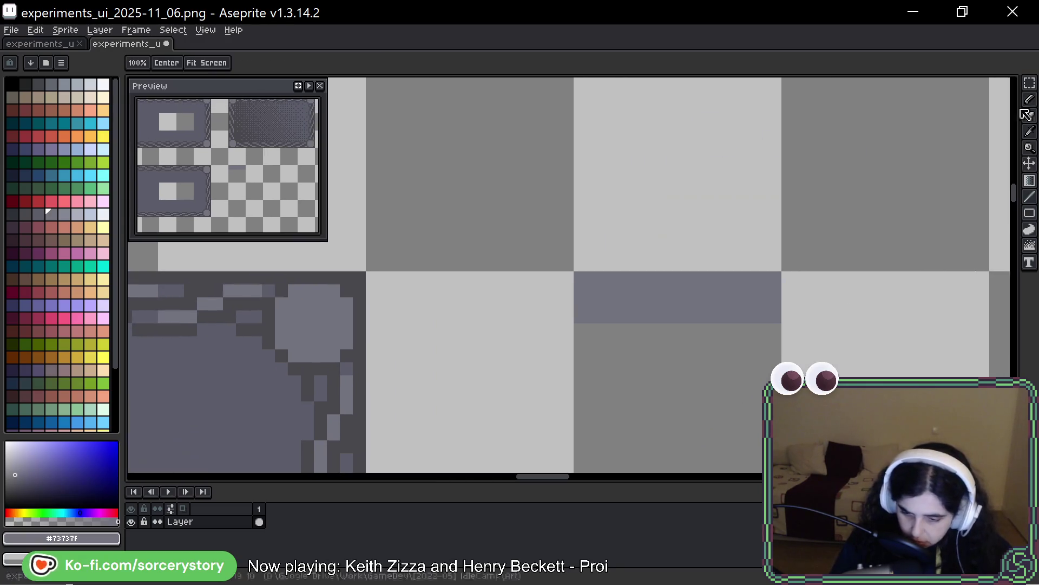
pyautogui.press('m')
pyautogui.moveTo(680, 273)
pyautogui.mouseDown()
pyautogui.moveTo(670, 387)
pyautogui.moveTo(640, 395)
pyautogui.mouseUp()
pyautogui.click(593, 317)
pyautogui.moveTo(593, 317)
pyautogui.mouseDown()
pyautogui.moveTo(756, 360)
pyautogui.moveTo(747, 220)
pyautogui.moveTo(699, 297)
pyautogui.moveTo(700, 337)
pyautogui.mouseUp()
pyautogui.press('space')
pyautogui.click(705, 260)
# Step: Outline a square in white with the pencil above the band
pyautogui.press('b')
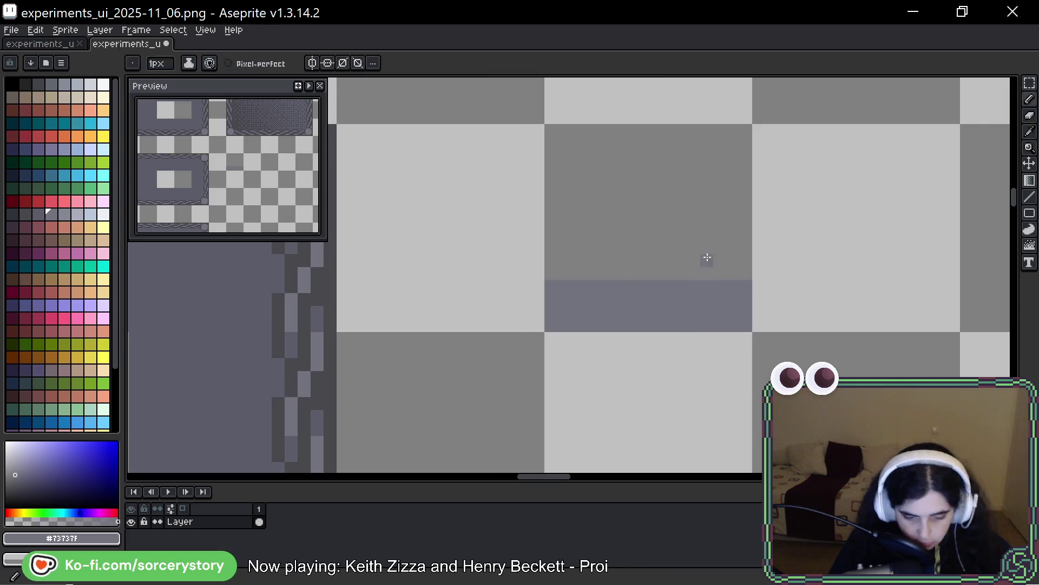
pyautogui.click(104, 84)
pyautogui.moveTo(550, 130)
pyautogui.mouseDown()
pyautogui.moveTo(551, 273)
pyautogui.moveTo(750, 273)
pyautogui.mouseUp()
pyautogui.moveTo(746, 130); pyautogui.dragTo(746, 268)
pyautogui.moveTo(740, 130); pyautogui.dragTo(561, 130)
# Step: Flood-fill the outlined square's interior with white
pyautogui.press('g')
pyautogui.click(666, 195)
pyautogui.hotkey('ctrl', 'z')
pyautogui.click(584, 194)
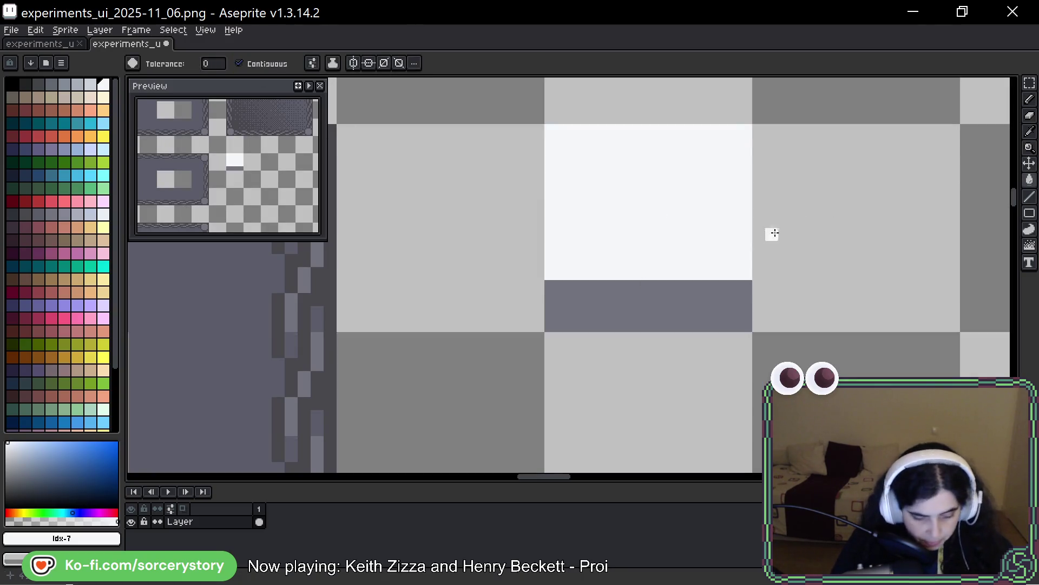
# Step: Shade the band's left and bottom edges with a darker grey
pyautogui.press('b')
pyautogui.press('h')
pyautogui.moveTo(686, 314)
pyautogui.mouseDown()
pyautogui.moveTo(668, 274)
pyautogui.moveTo(656, 320)
pyautogui.mouseUp()
pyautogui.moveTo(712, 258); pyautogui.dragTo(628, 291)
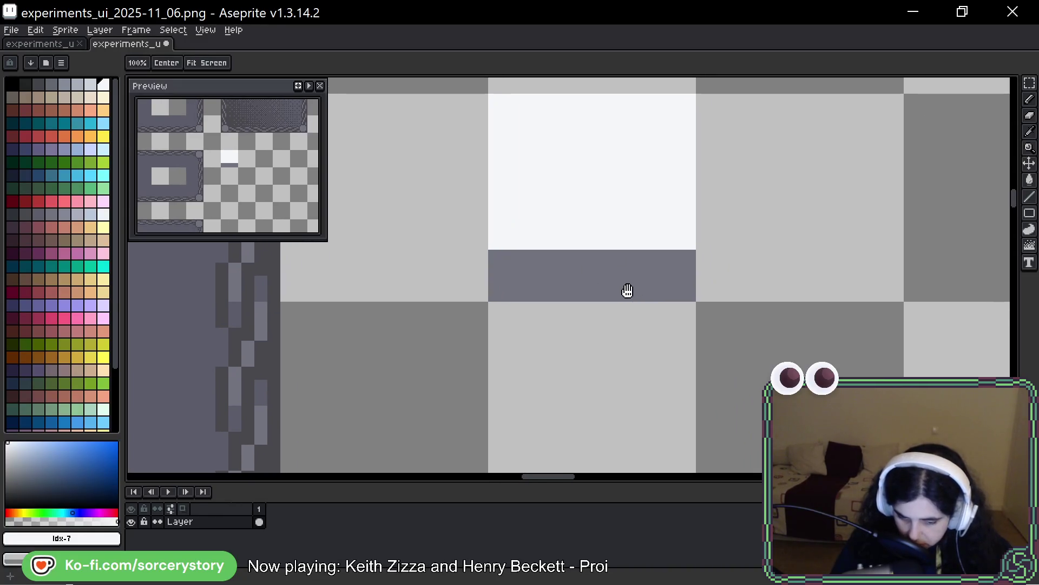
pyautogui.press('b')
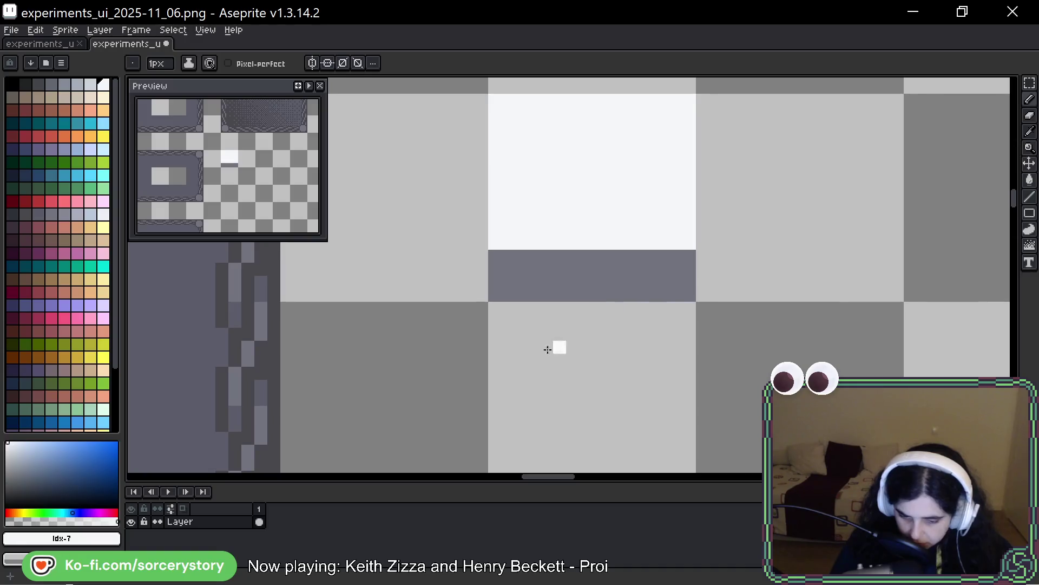
pyautogui.click(64, 85)
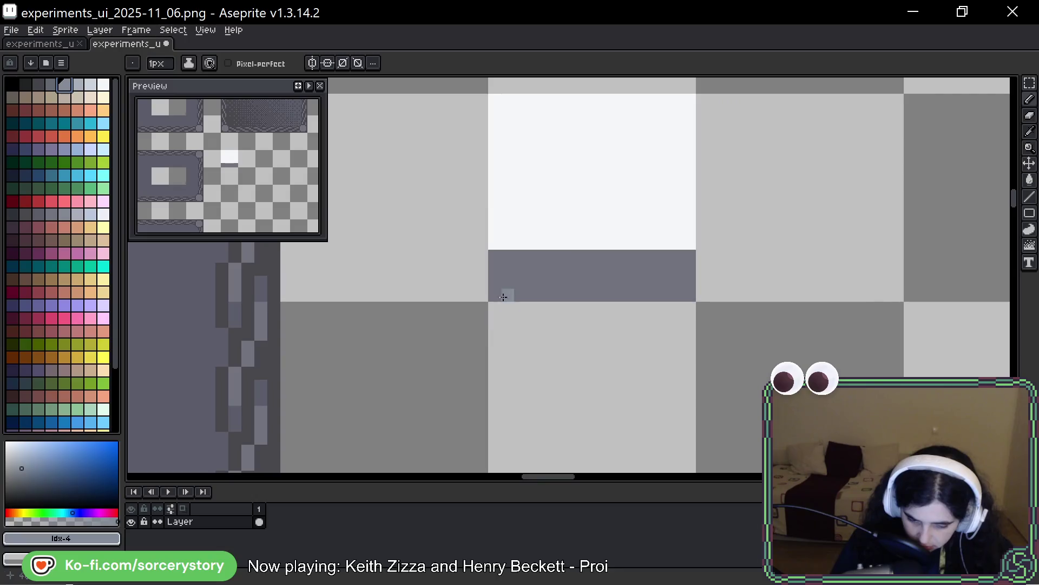
pyautogui.click(38, 85)
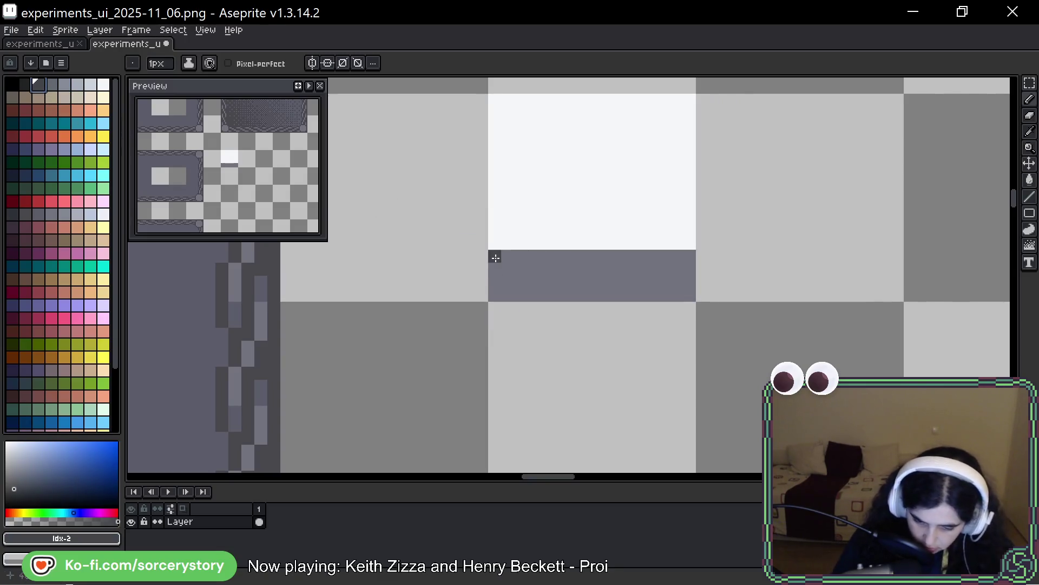
pyautogui.click(51, 85)
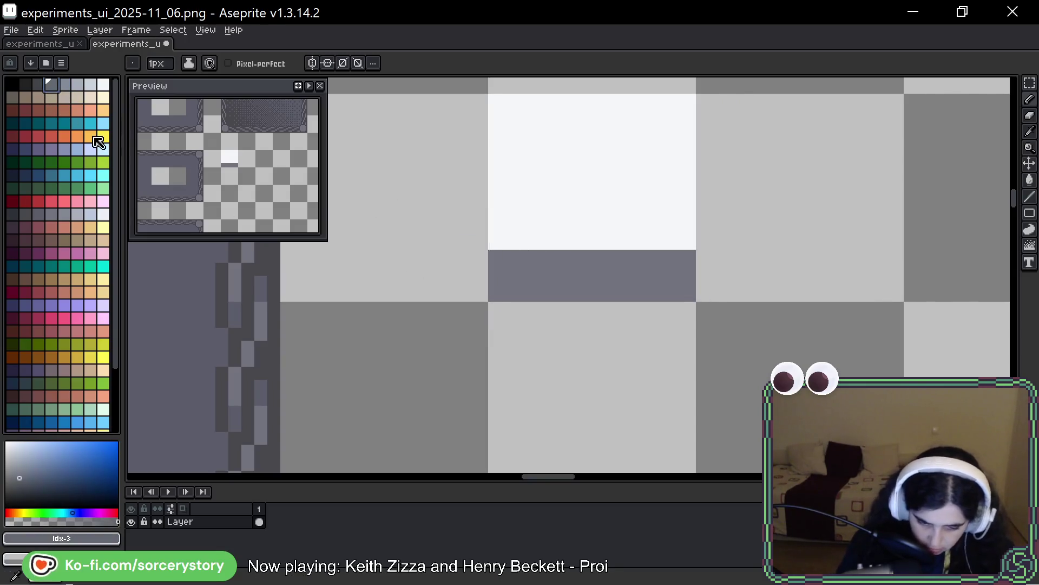
pyautogui.moveTo(495, 258)
pyautogui.mouseDown()
pyautogui.moveTo(494, 295)
pyautogui.moveTo(672, 292)
pyautogui.moveTo(640, 258)
pyautogui.moveTo(540, 262)
pyautogui.moveTo(633, 281)
pyautogui.moveTo(614, 269)
pyautogui.moveTo(503, 282)
pyautogui.mouseUp()
# Step: Begin a light-grey diagonal pixel pattern along the top of the band
pyautogui.click(77, 84)
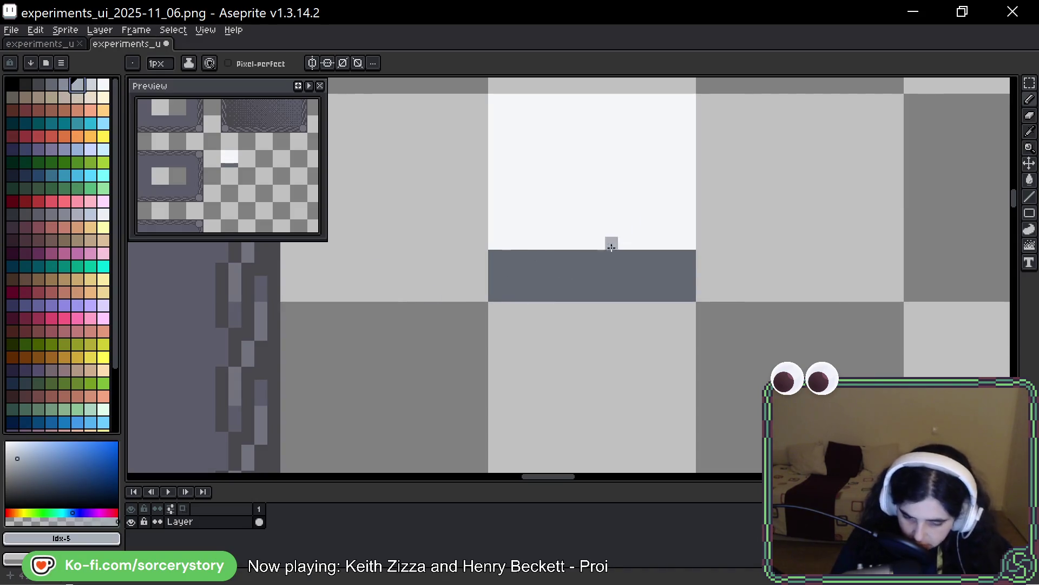
pyautogui.moveTo(664, 257)
pyautogui.mouseDown()
pyautogui.moveTo(648, 256)
pyautogui.moveTo(638, 286)
pyautogui.moveTo(611, 271)
pyautogui.moveTo(599, 282)
pyautogui.moveTo(574, 257)
pyautogui.mouseUp()
pyautogui.click(625, 295)
# Step: Paint repeating light-grey zigzag runs across the dark band's full width
pyautogui.hotkey('ctrl', 'z')
pyautogui.hotkey('ctrl', 'z')
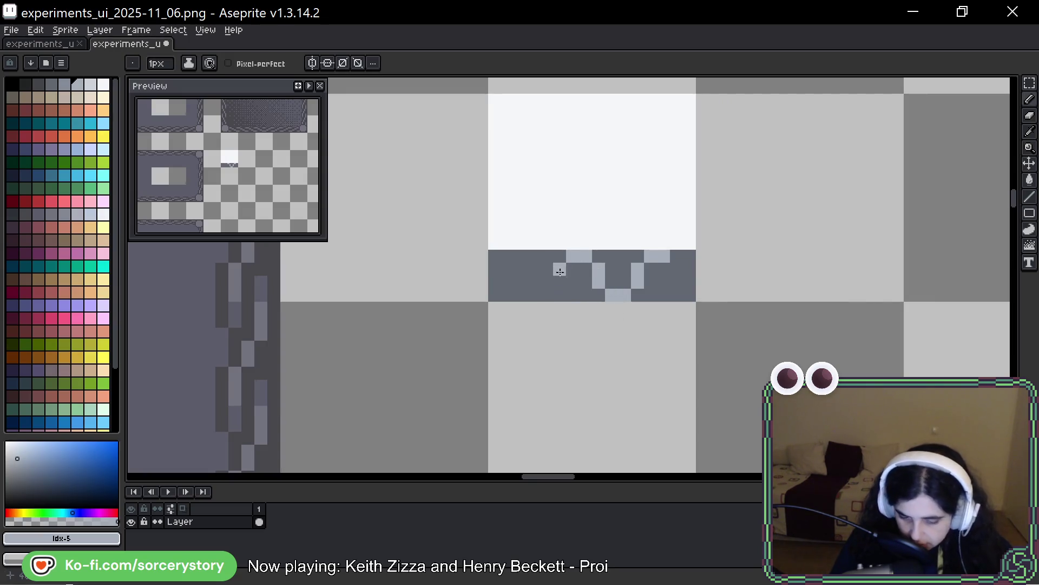
pyautogui.moveTo(560, 268); pyautogui.dragTo(560, 282)
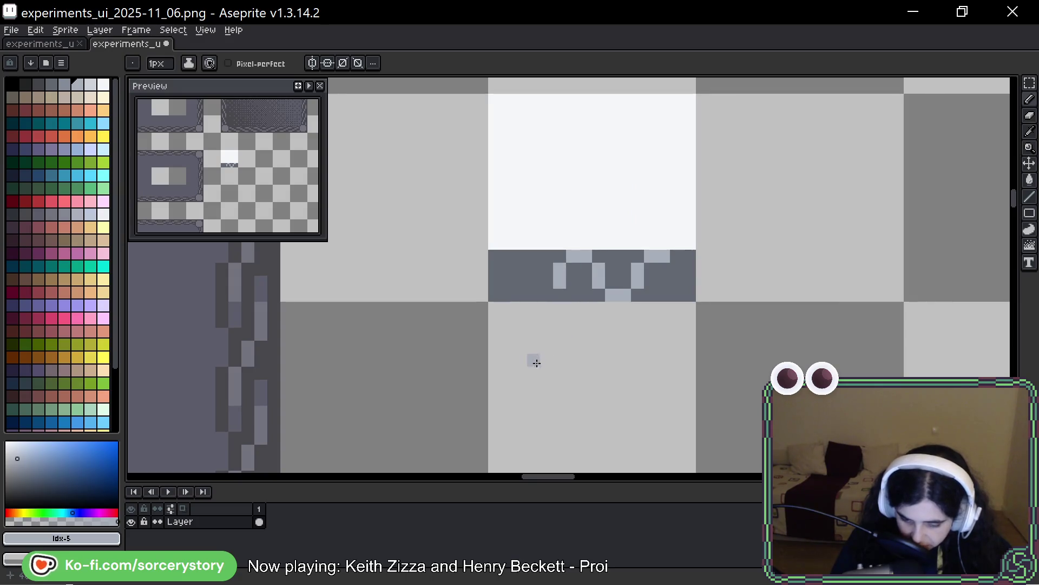
pyautogui.moveTo(676, 269); pyautogui.dragTo(673, 279)
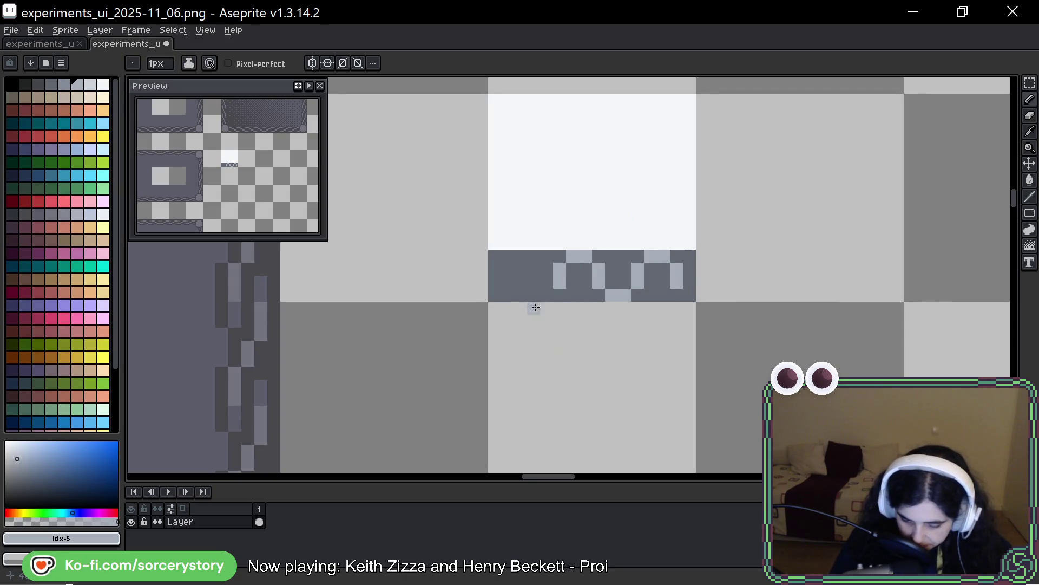
pyautogui.moveTo(521, 269)
pyautogui.mouseDown()
pyautogui.moveTo(521, 282)
pyautogui.moveTo(494, 256)
pyautogui.mouseUp()
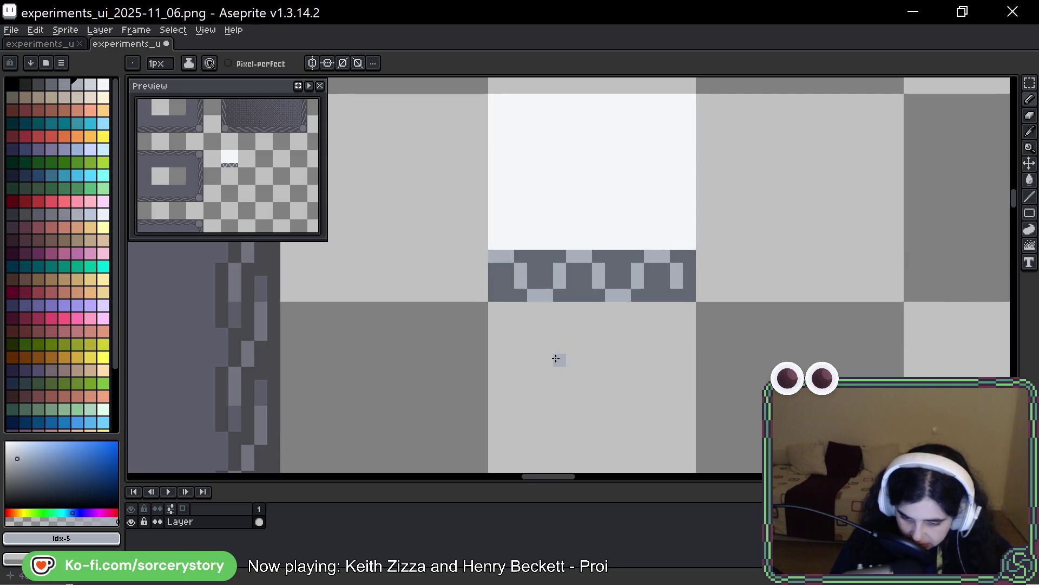
pyautogui.moveTo(685, 360); pyautogui.dragTo(661, 248)
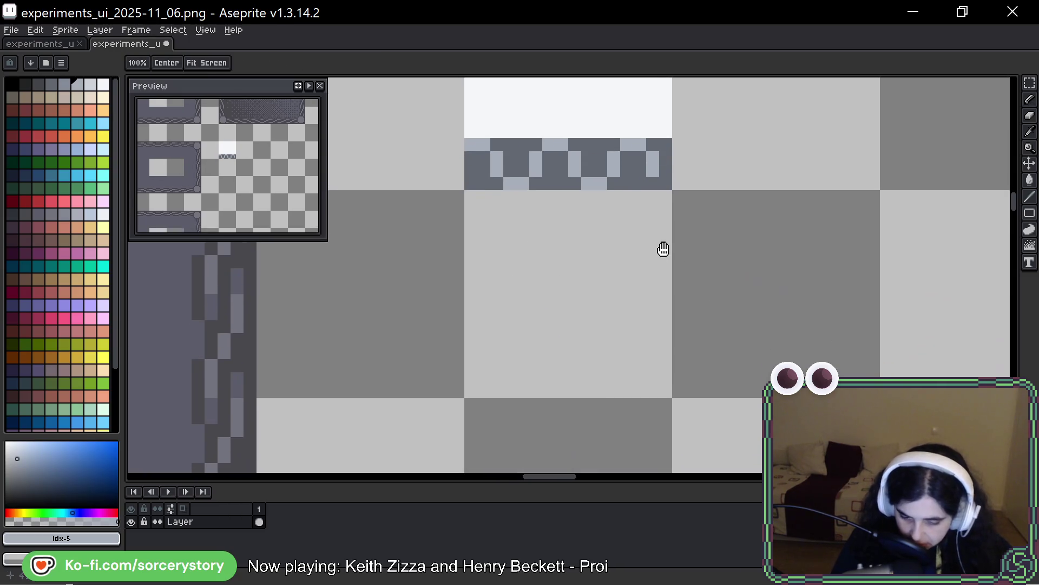
pyautogui.press('[')
pyautogui.press('[')
pyautogui.press('[')
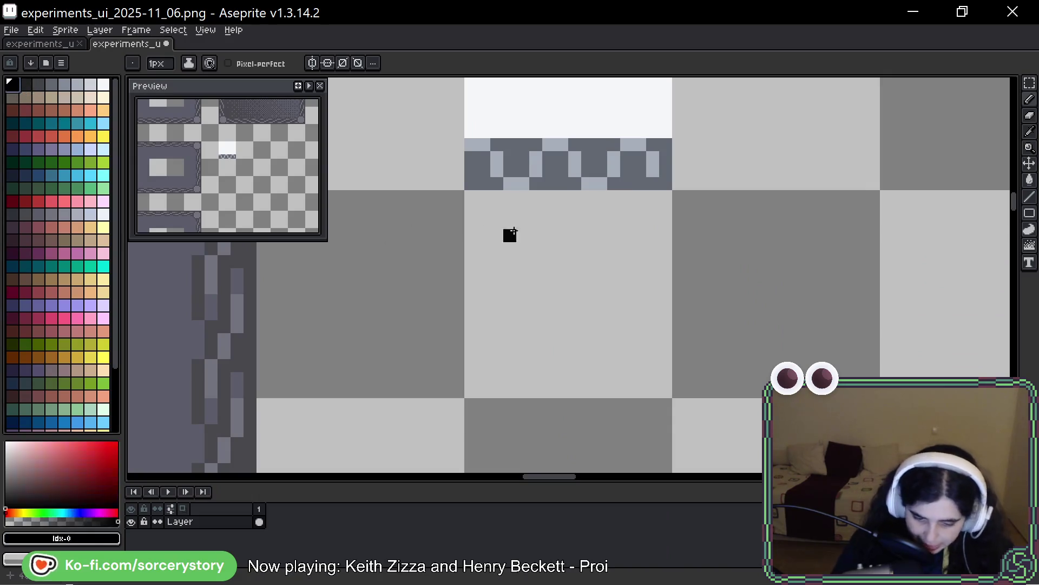
# Step: Draw a black rectangular frame under the band, thickening its bottom edge
pyautogui.moveTo(471, 196)
pyautogui.mouseDown()
pyautogui.moveTo(471, 326)
pyautogui.moveTo(513, 196)
pyautogui.moveTo(669, 196)
pyautogui.moveTo(666, 326)
pyautogui.mouseUp()
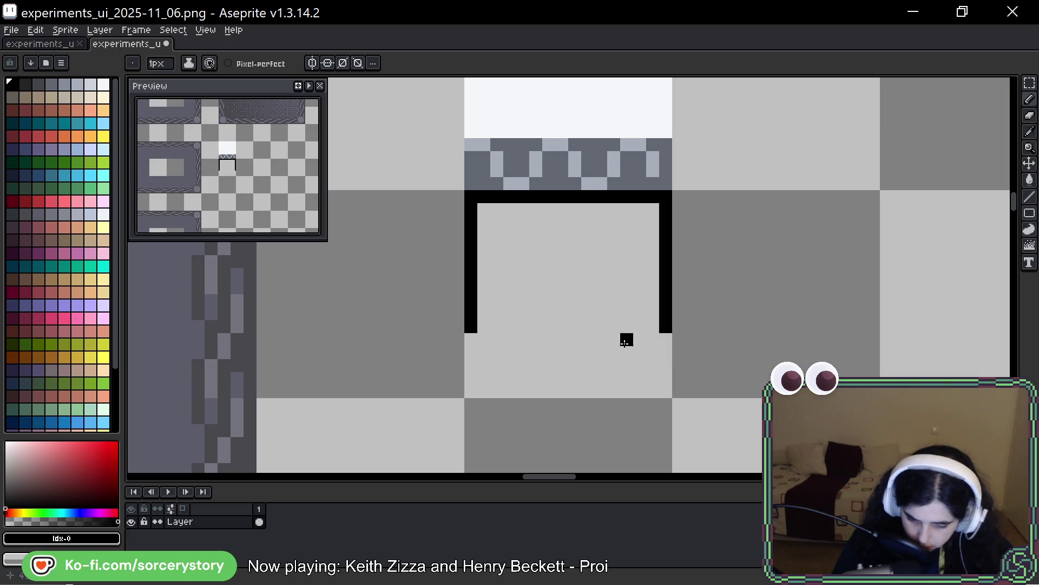
pyautogui.moveTo(471, 339)
pyautogui.mouseDown()
pyautogui.moveTo(497, 327)
pyautogui.moveTo(654, 330)
pyautogui.mouseUp()
pyautogui.moveTo(510, 340); pyautogui.dragTo(665, 334)
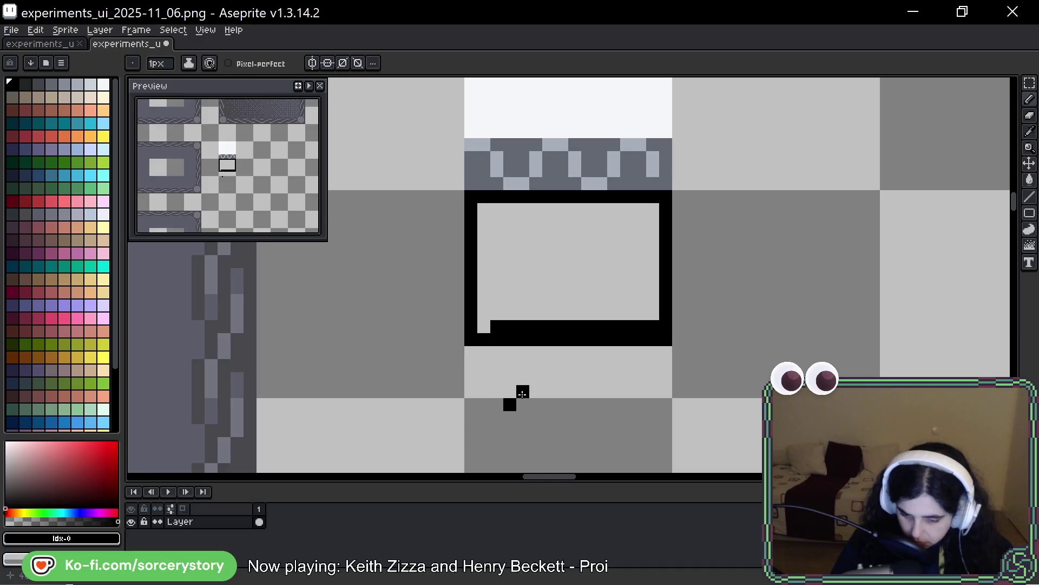
pyautogui.moveTo(622, 248); pyautogui.dragTo(605, 304)
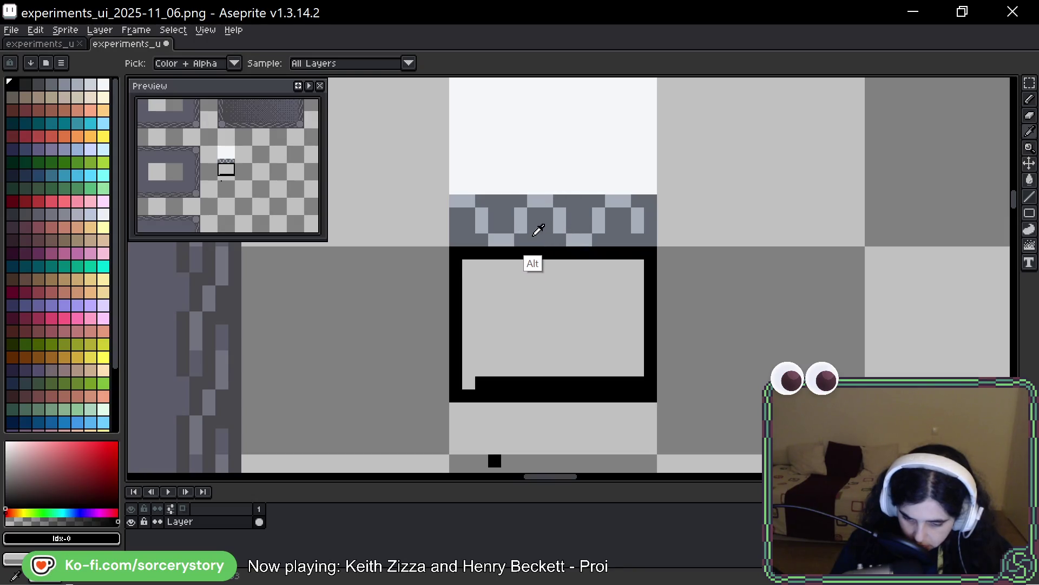
# Step: Recolour the band's checker-pattern pixels with a mid grey from the palette
pyautogui.click(557, 213)
pyautogui.hotkey('ctrl', 'z')
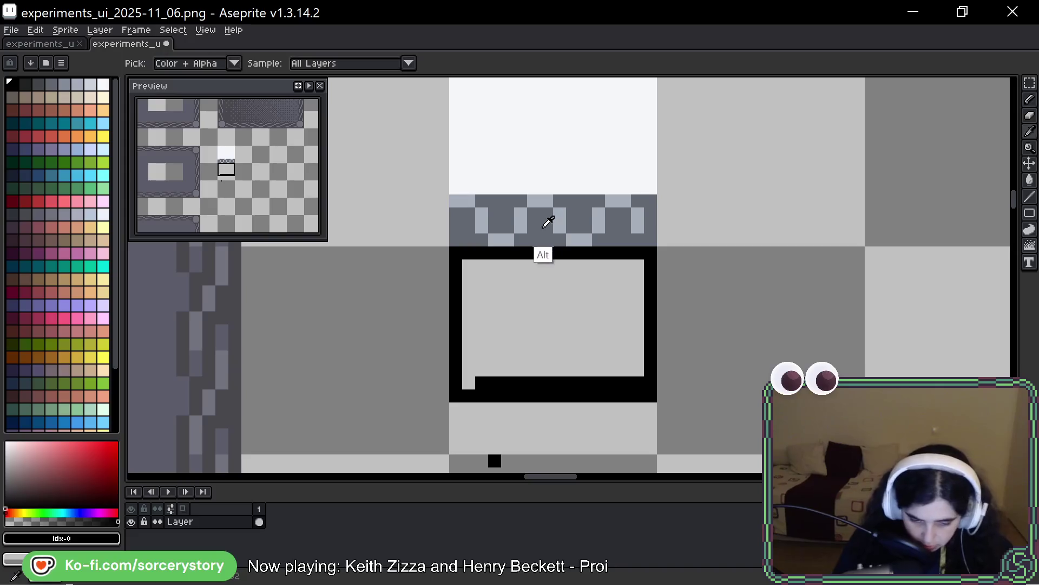
pyautogui.keyDown('alt'); pyautogui.click(547, 219); pyautogui.keyUp('alt')
pyautogui.click(63, 85)
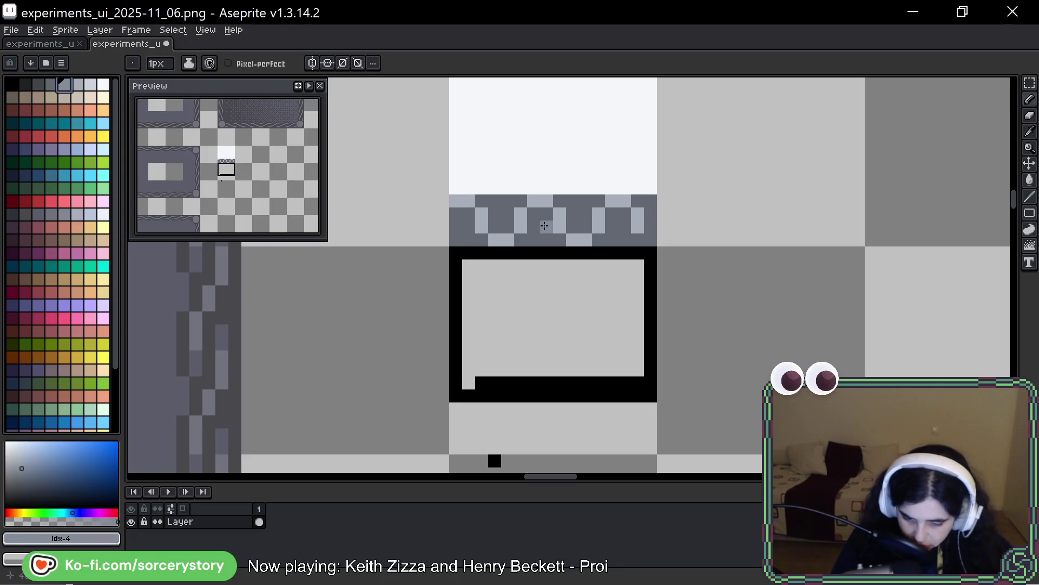
pyautogui.click(536, 242)
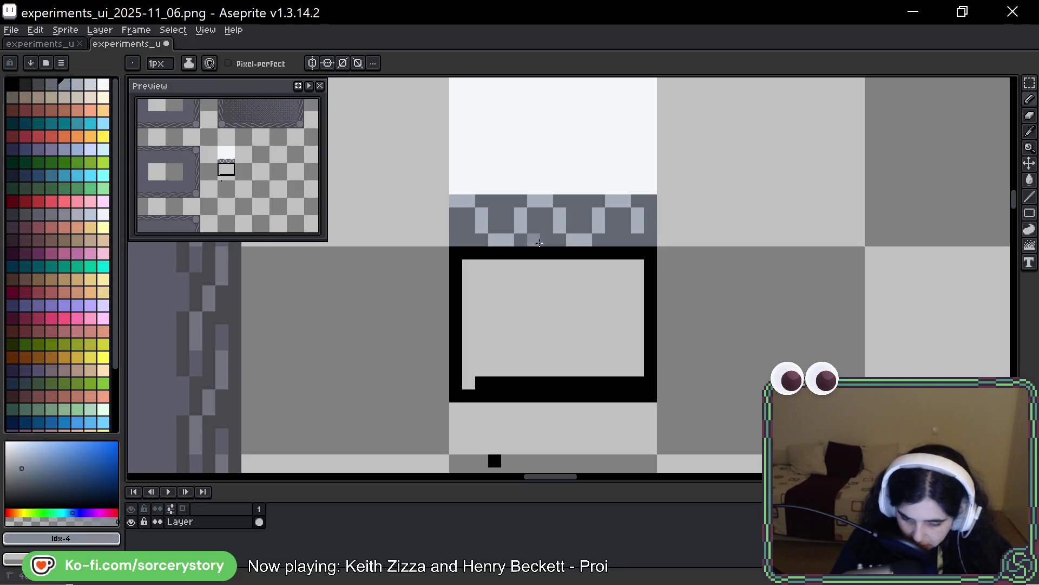
pyautogui.moveTo(611, 233); pyautogui.dragTo(621, 233)
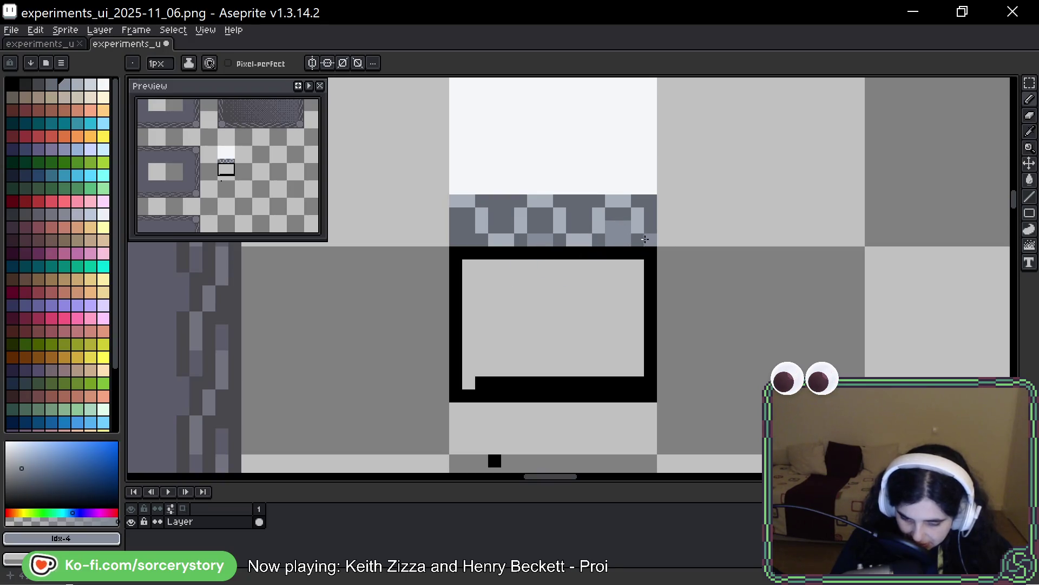
# Step: Sample the band's greys and paint a mid-grey block notching into the frame's top edge
pyautogui.keyDown('alt'); pyautogui.click(643, 231); pyautogui.keyUp('alt')
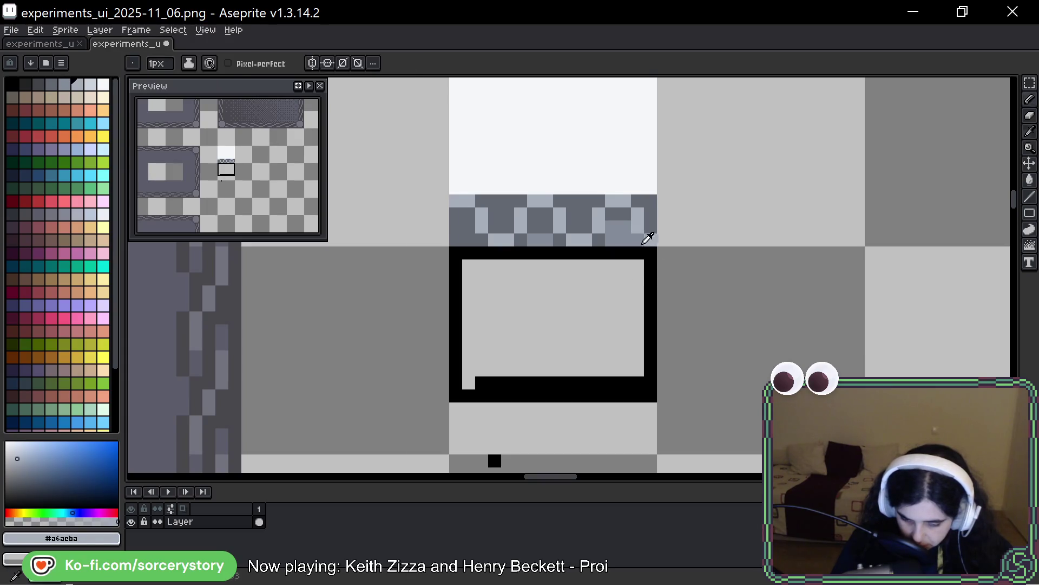
pyautogui.keyDown('alt'); pyautogui.click(596, 238); pyautogui.keyUp('alt')
pyautogui.click(623, 250)
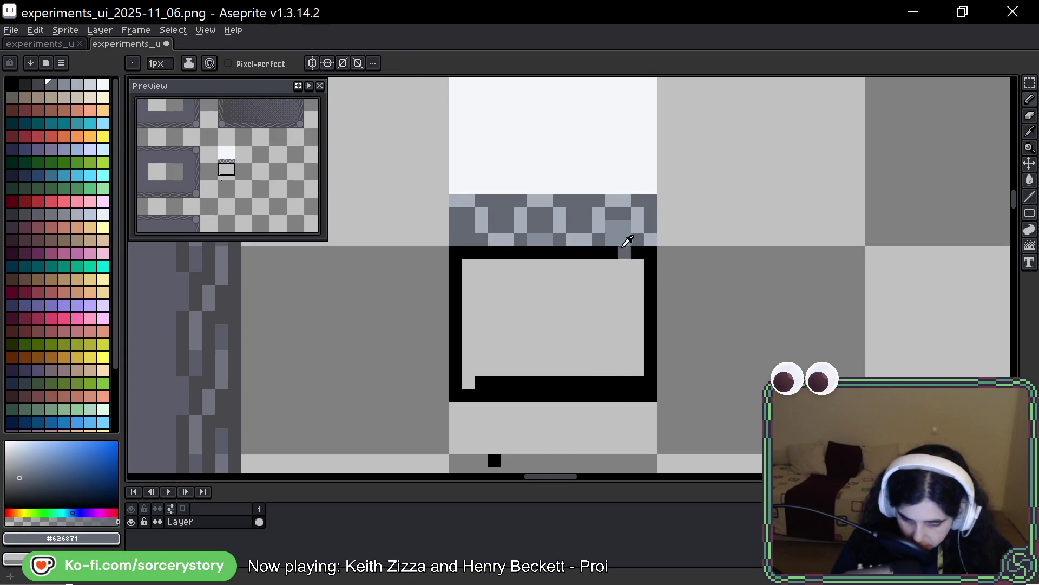
pyautogui.hotkey('ctrl', 'z')
pyautogui.keyDown('alt'); pyautogui.click(610, 241); pyautogui.keyUp('alt')
pyautogui.click(598, 252)
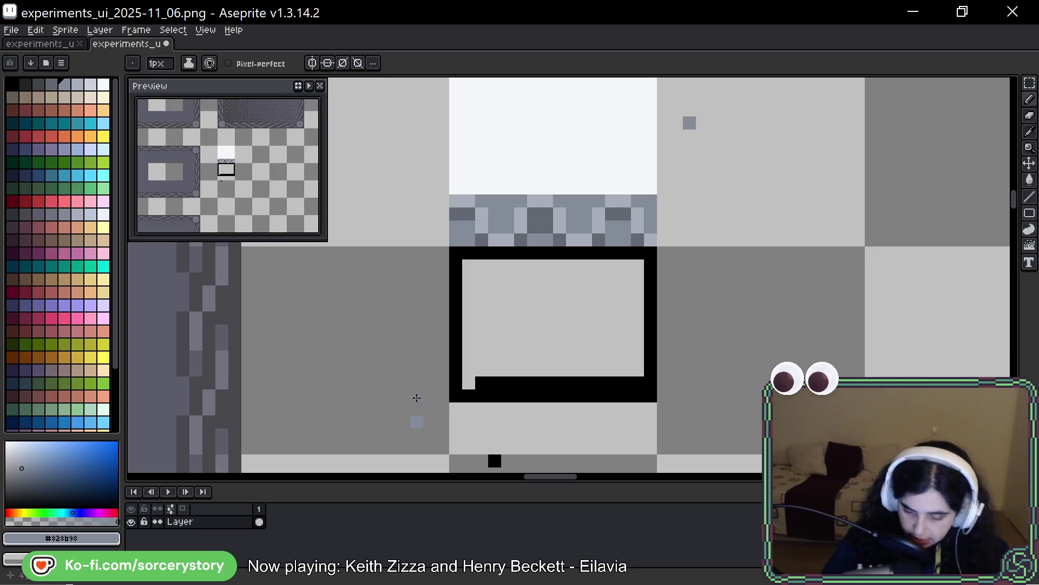
# Step: Close the frame's bottom-left gap and thicken its black bottom and right border
pyautogui.keyDown('alt'); pyautogui.click(501, 386); pyautogui.keyUp('alt')
pyautogui.moveTo(531, 427); pyautogui.dragTo(529, 404)
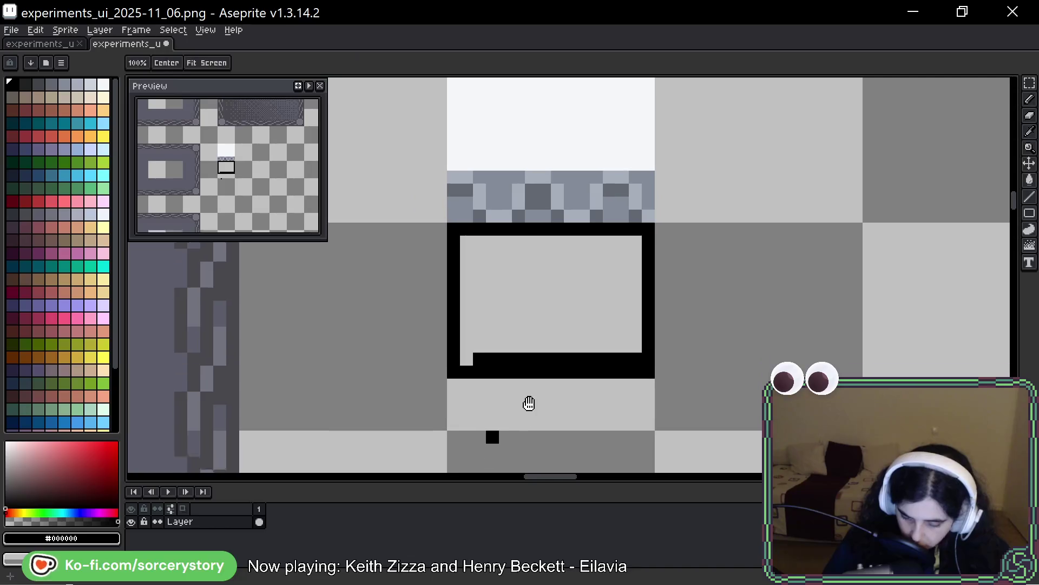
pyautogui.click(471, 365)
pyautogui.moveTo(467, 350)
pyautogui.mouseDown()
pyautogui.moveTo(631, 348)
pyautogui.moveTo(640, 233)
pyautogui.mouseUp()
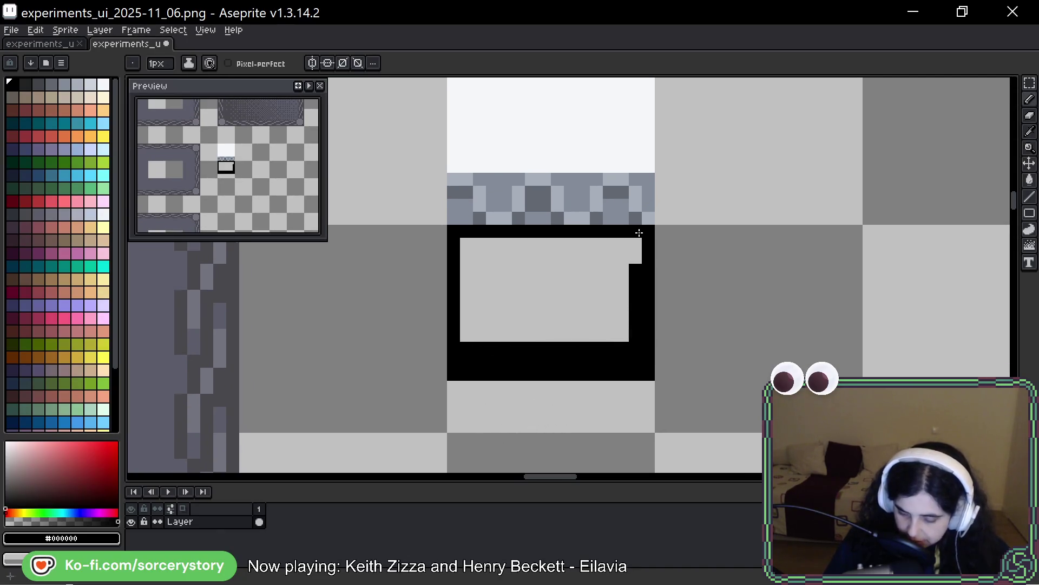
pyautogui.moveTo(704, 184); pyautogui.dragTo(687, 253)
pyautogui.moveTo(644, 89)
pyautogui.mouseDown()
pyautogui.moveTo(643, 233)
pyautogui.moveTo(605, 404)
pyautogui.mouseUp()
pyautogui.moveTo(423, 93); pyautogui.dragTo(424, 320)
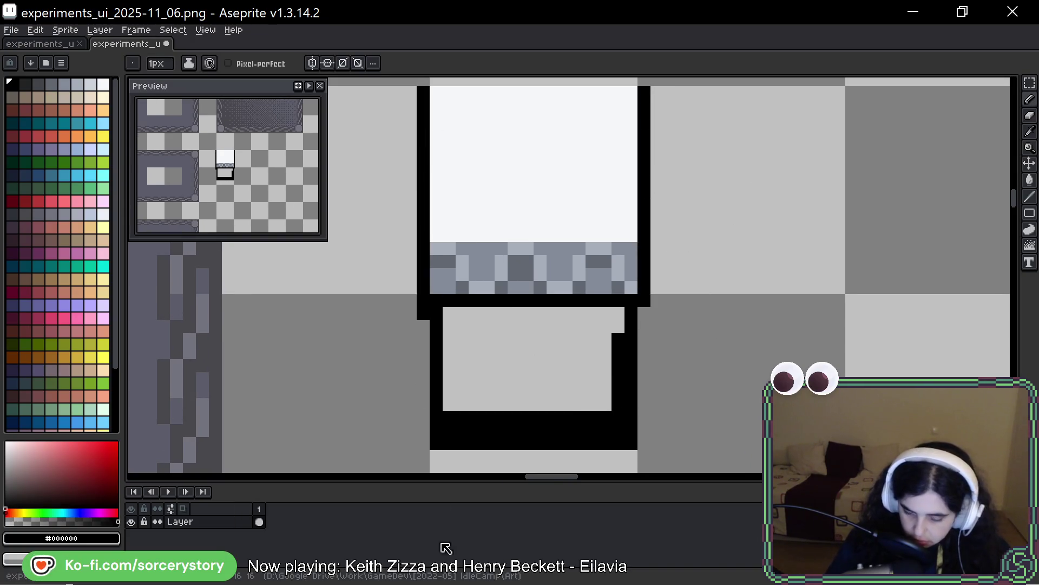
pyautogui.hotkey('ctrl', 'z')
pyautogui.hotkey('ctrl', 'z')
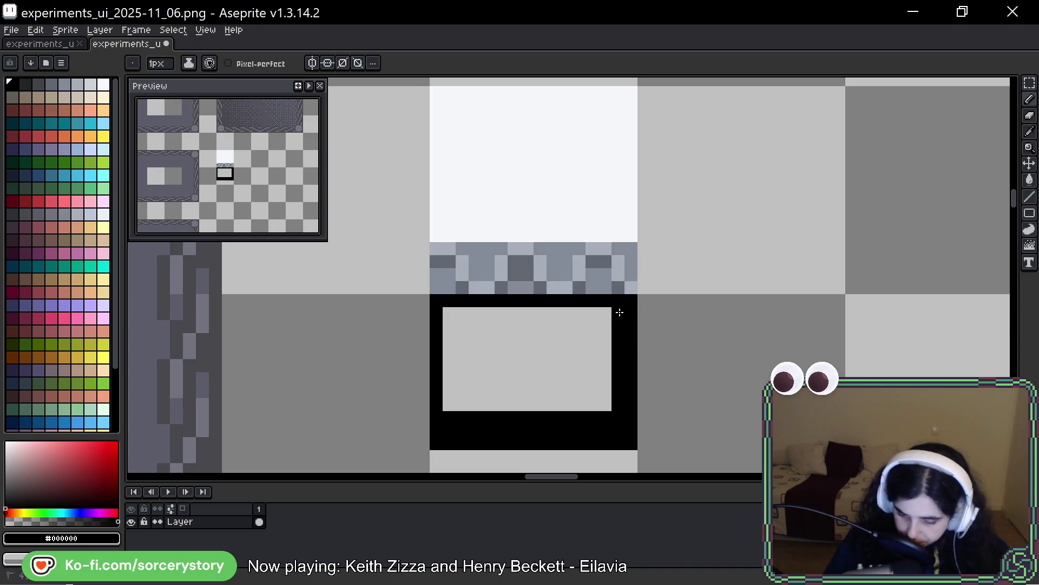
# Step: Flood-fill the inner grey box solid black, then sample the band's grey-blue colour
pyautogui.press('g')
pyautogui.click(567, 410)
pyautogui.press('b')
pyautogui.moveTo(733, 281); pyautogui.dragTo(730, 318)
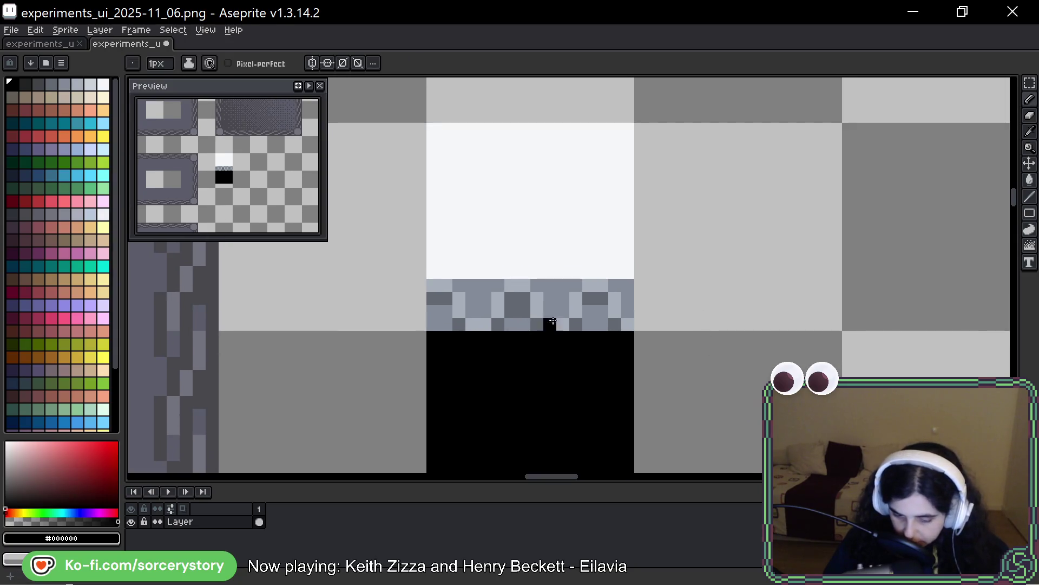
pyautogui.keyDown('alt'); pyautogui.click(595, 308); pyautogui.keyUp('alt')
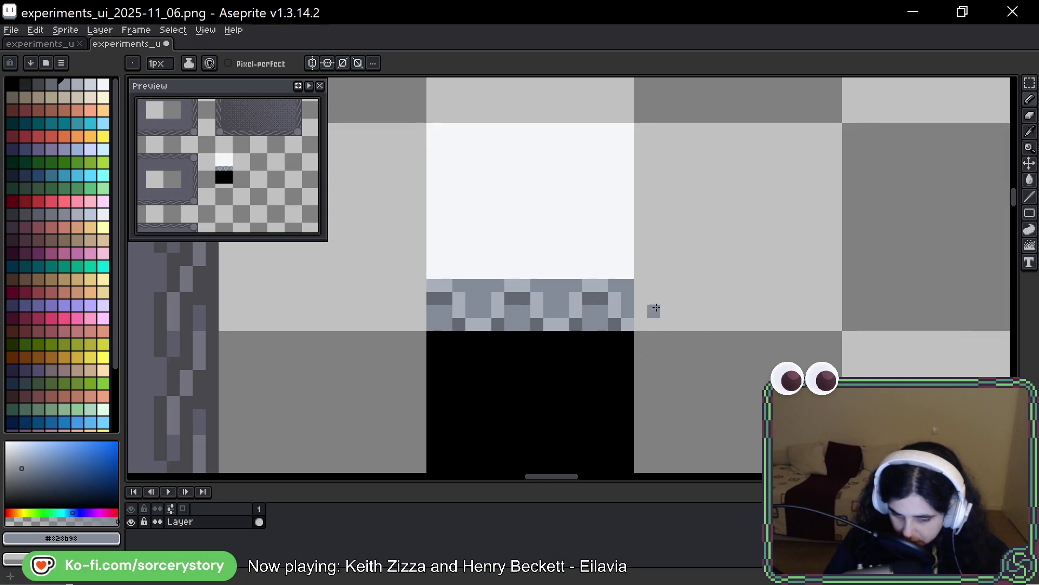
pyautogui.click(1029, 82)
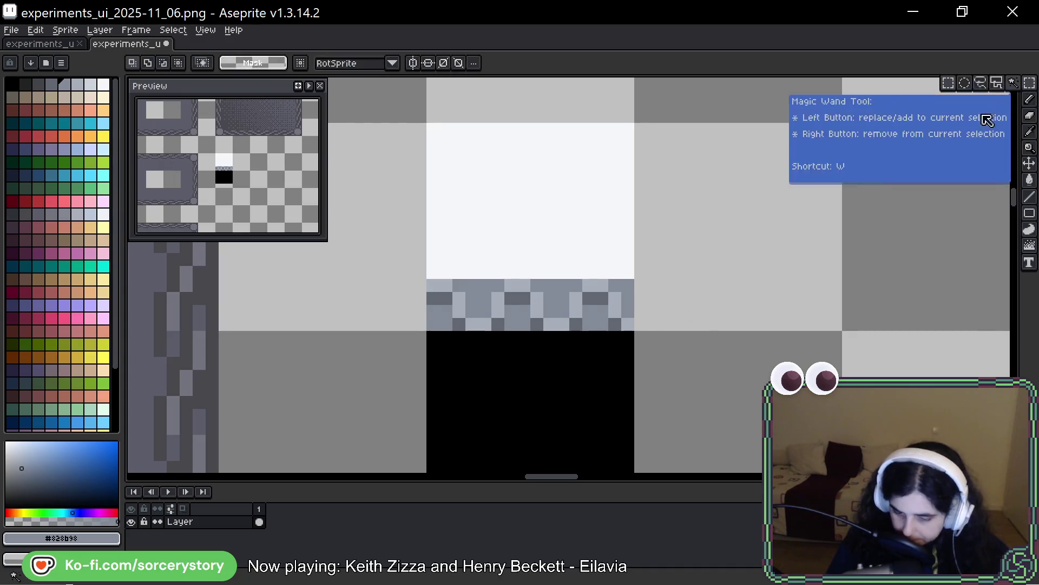
# Step: Copy the grey-blue patterned strip and butt the copy against the original's right end
pyautogui.moveTo(629, 285); pyautogui.dragTo(434, 325)
pyautogui.moveTo(516, 318)
pyautogui.mouseDown()
pyautogui.moveTo(777, 302)
pyautogui.moveTo(723, 322)
pyautogui.moveTo(785, 319)
pyautogui.moveTo(766, 283)
pyautogui.moveTo(764, 348)
pyautogui.moveTo(814, 347)
pyautogui.moveTo(796, 311)
pyautogui.moveTo(770, 309)
pyautogui.mouseUp()
pyautogui.hscroll(5, 757, 325)
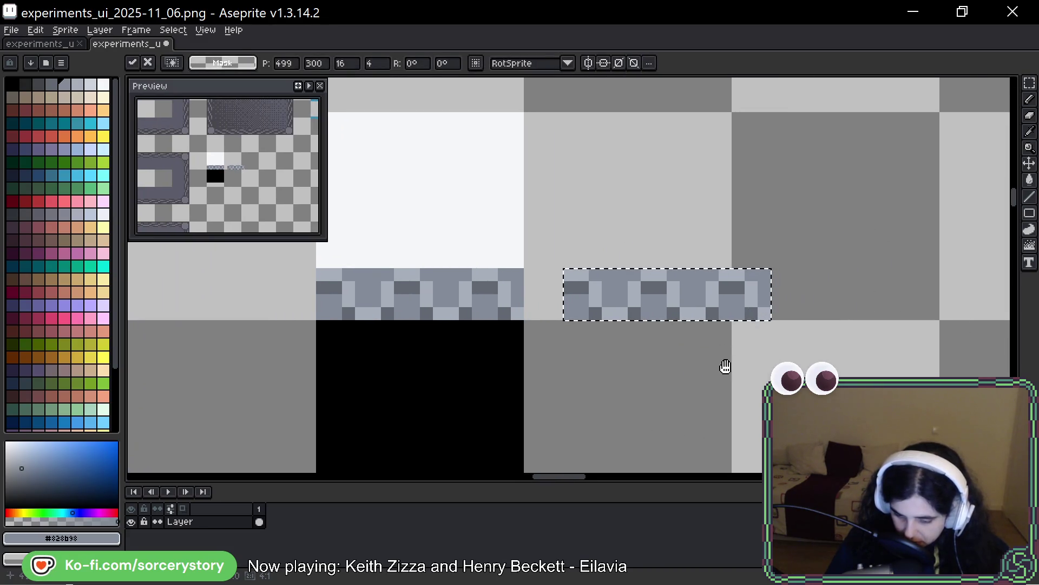
pyautogui.moveTo(732, 309); pyautogui.dragTo(698, 308)
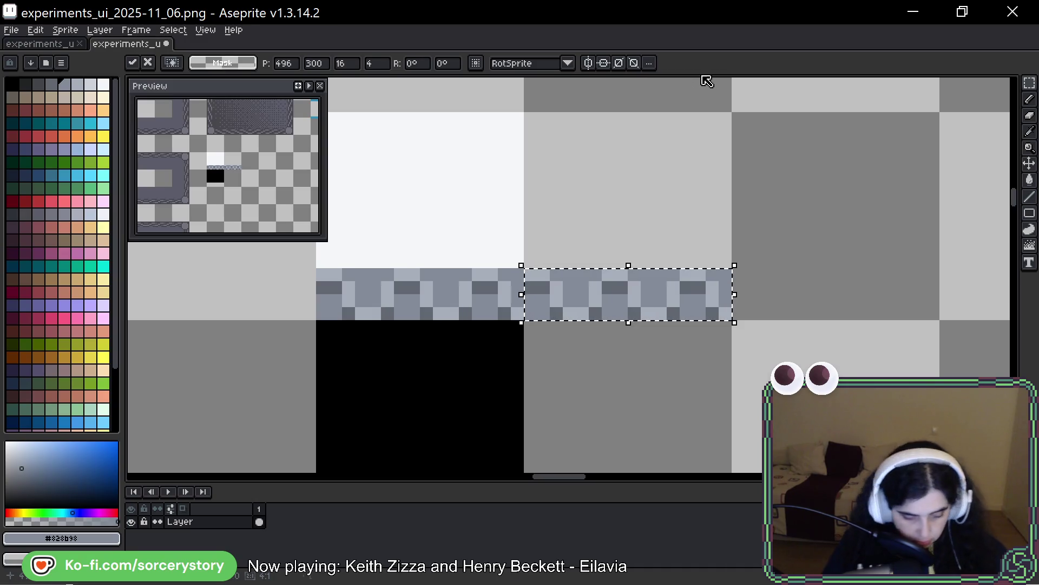
# Step: Repaint the copied section in grey-blue with a light diagonal stripe
pyautogui.press('b')
pyautogui.click(536, 285)
pyautogui.moveTo(615, 288); pyautogui.dragTo(593, 288)
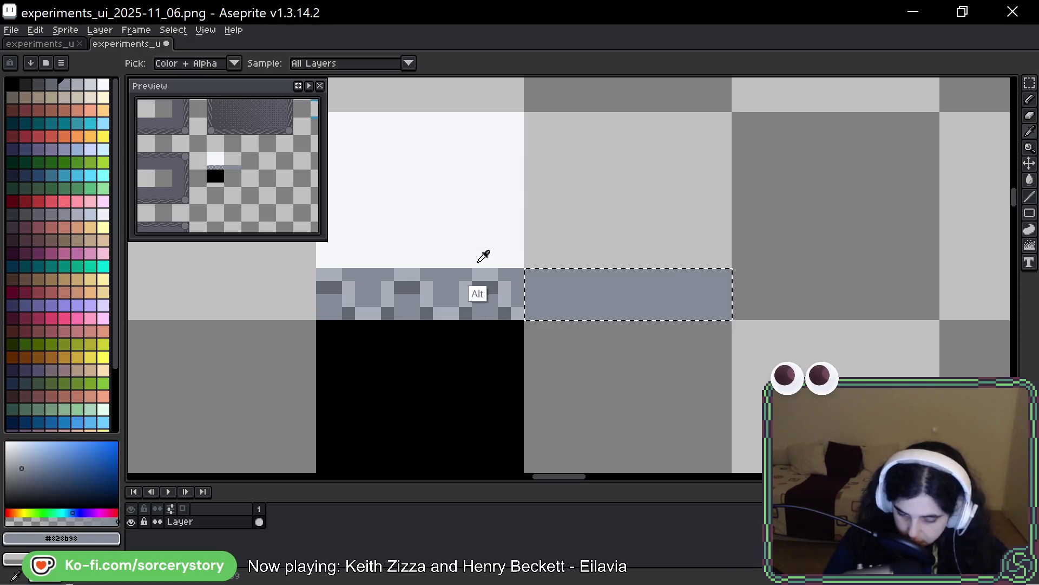
pyautogui.keyDown('alt'); pyautogui.click(521, 274); pyautogui.keyUp('alt')
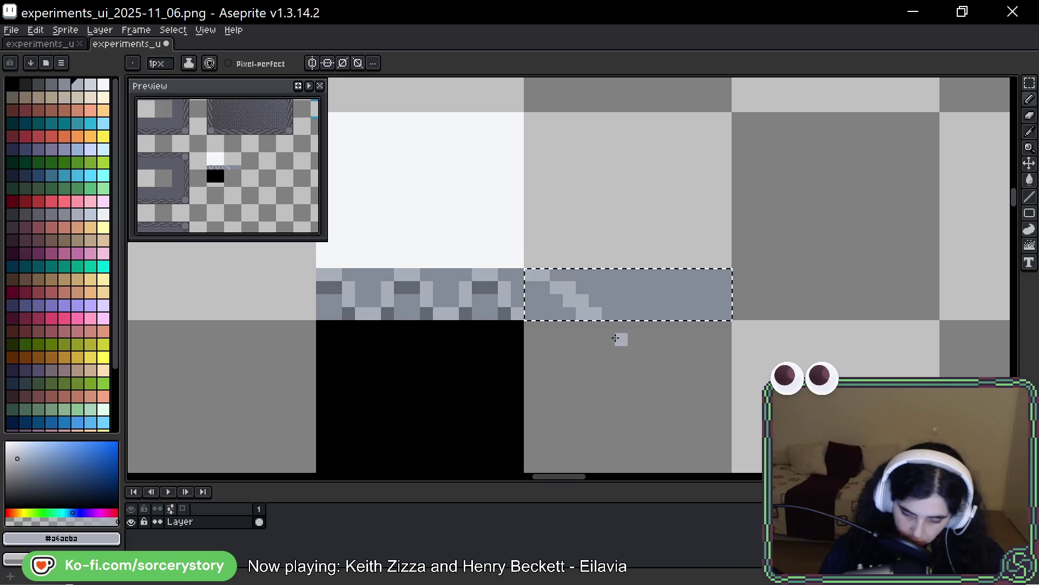
pyautogui.keyDown('alt'); pyautogui.click(559, 298); pyautogui.keyUp('alt')
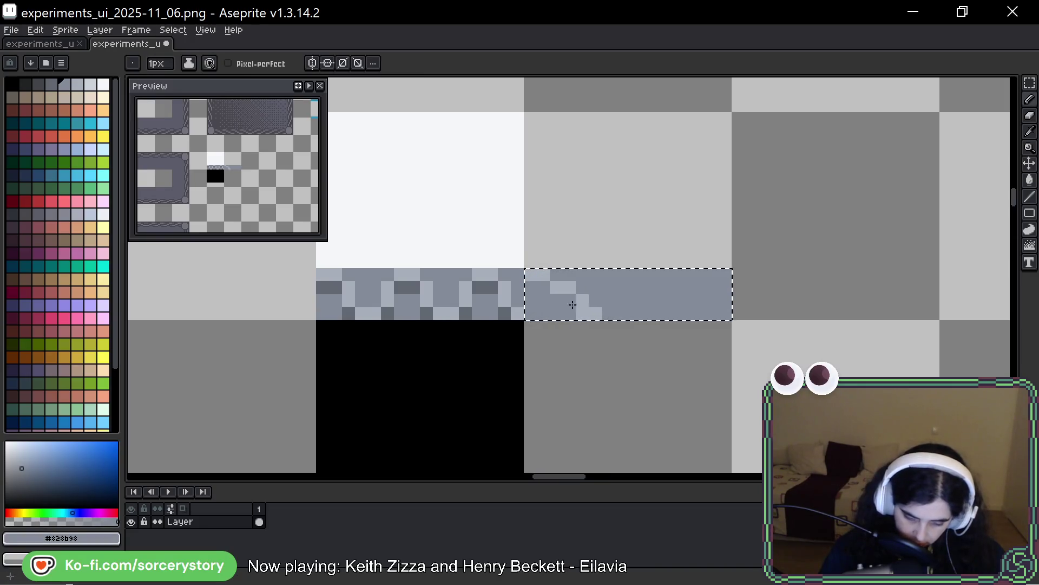
pyautogui.keyDown('alt'); pyautogui.click(573, 276); pyautogui.keyUp('alt')
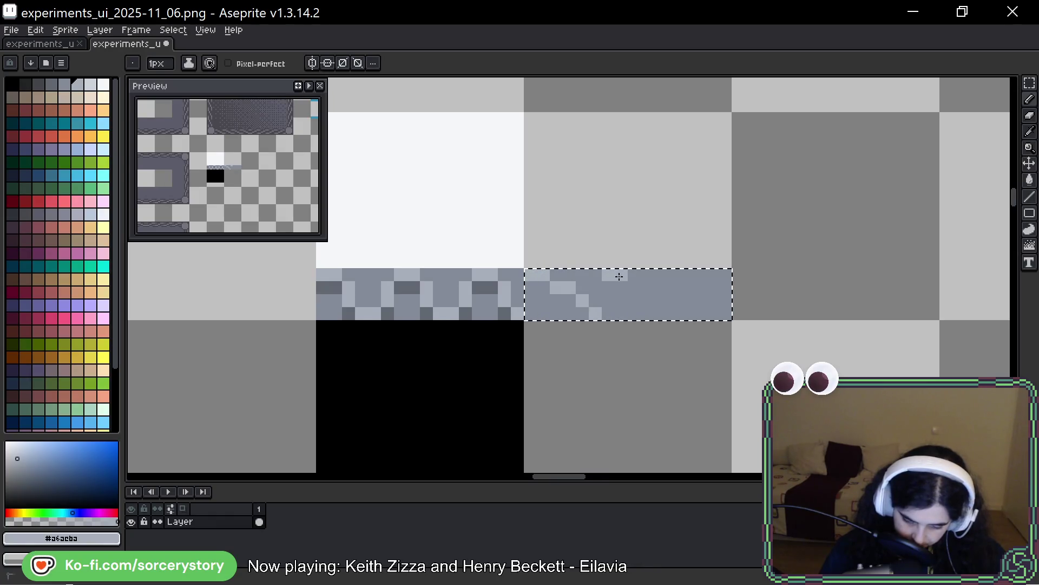
pyautogui.click(660, 300)
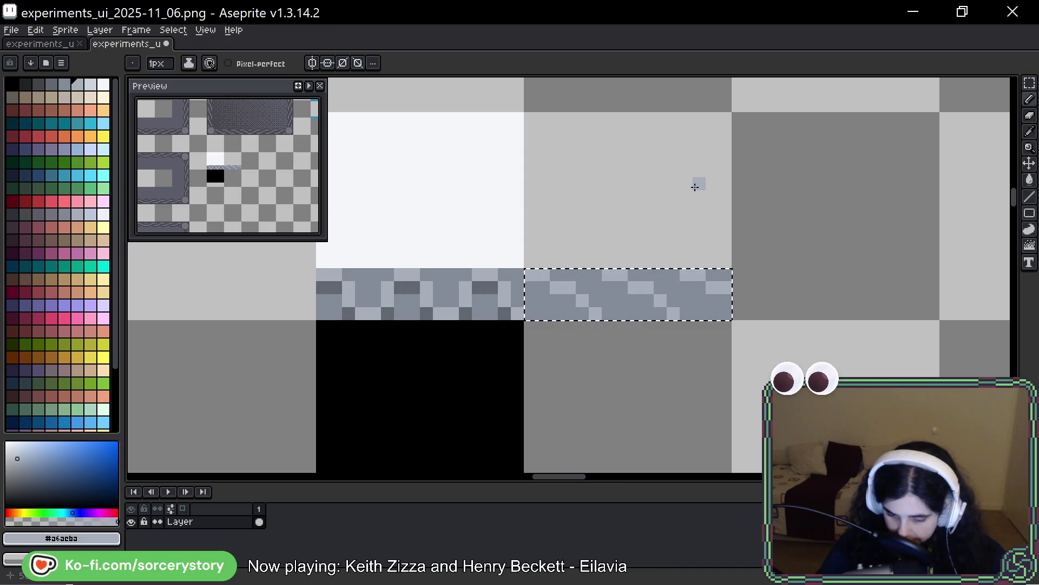
# Step: Select part of the band and shift it one pixel right
pyautogui.press('v')
pyautogui.press('b')
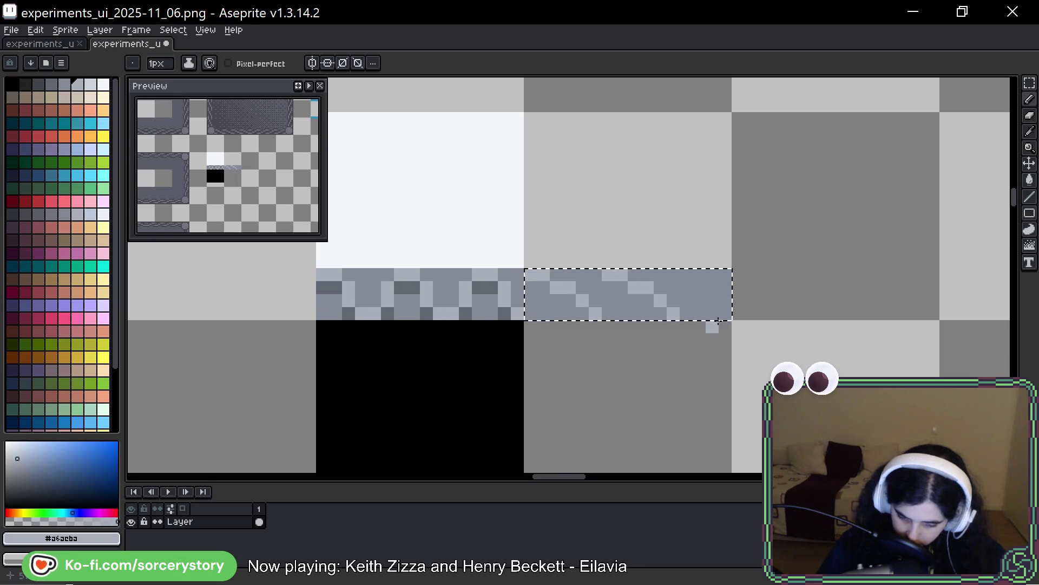
pyautogui.click(1029, 83)
pyautogui.click(593, 272)
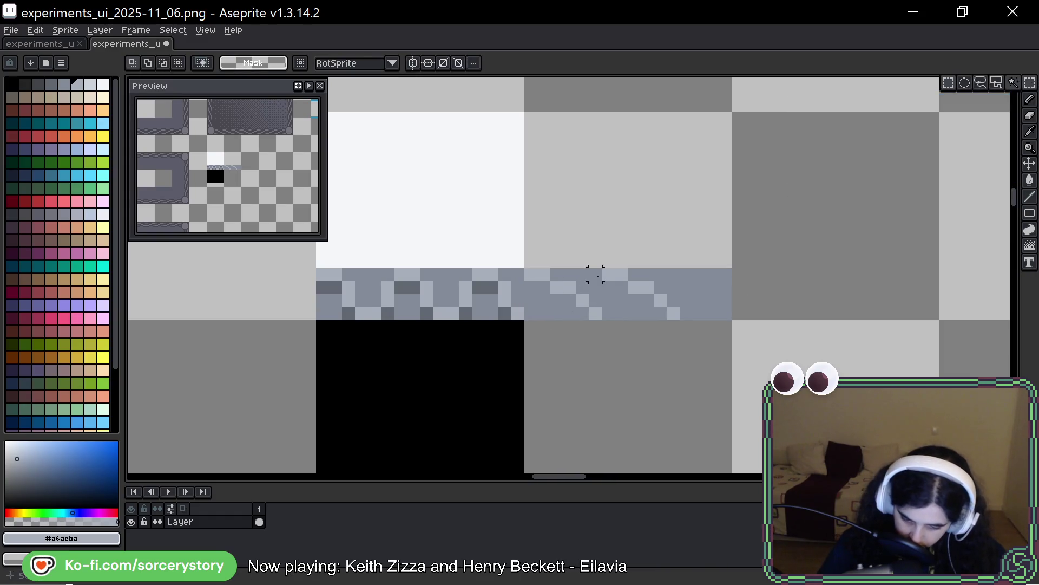
pyautogui.moveTo(687, 311)
pyautogui.mouseDown()
pyautogui.moveTo(694, 321)
pyautogui.moveTo(668, 301)
pyautogui.moveTo(692, 307)
pyautogui.mouseUp()
pyautogui.hotkey('ctrl', 'd')
# Step: Fill the band's light gap and add dark #626871 pixels along the diagonal
pyautogui.press('b')
pyautogui.moveTo(608, 316)
pyautogui.mouseDown()
pyautogui.moveTo(610, 290)
pyautogui.moveTo(622, 287)
pyautogui.mouseUp()
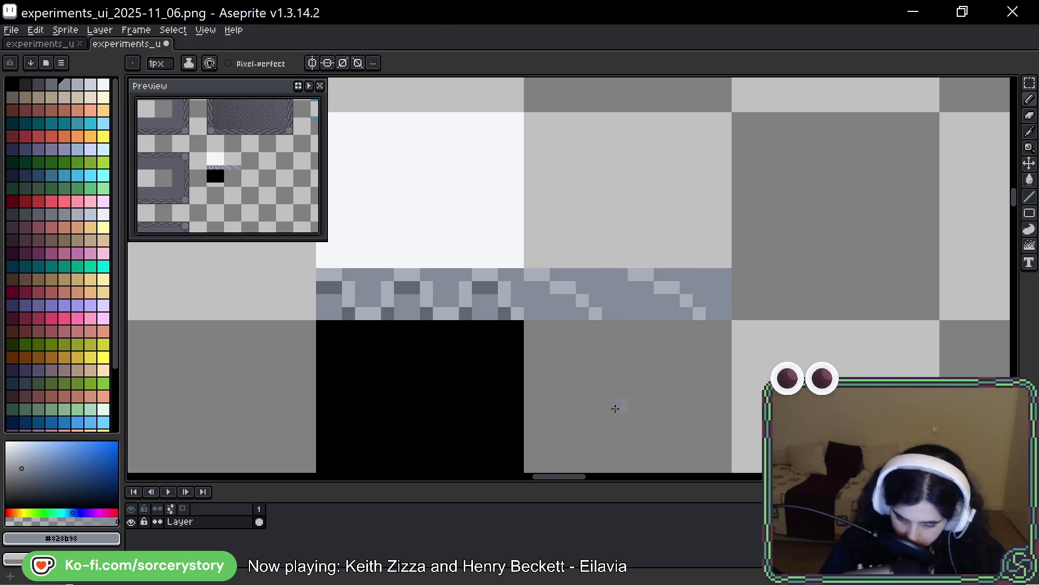
pyautogui.keyDown('alt'); pyautogui.click(509, 312); pyautogui.keyUp('alt')
pyautogui.click(537, 288)
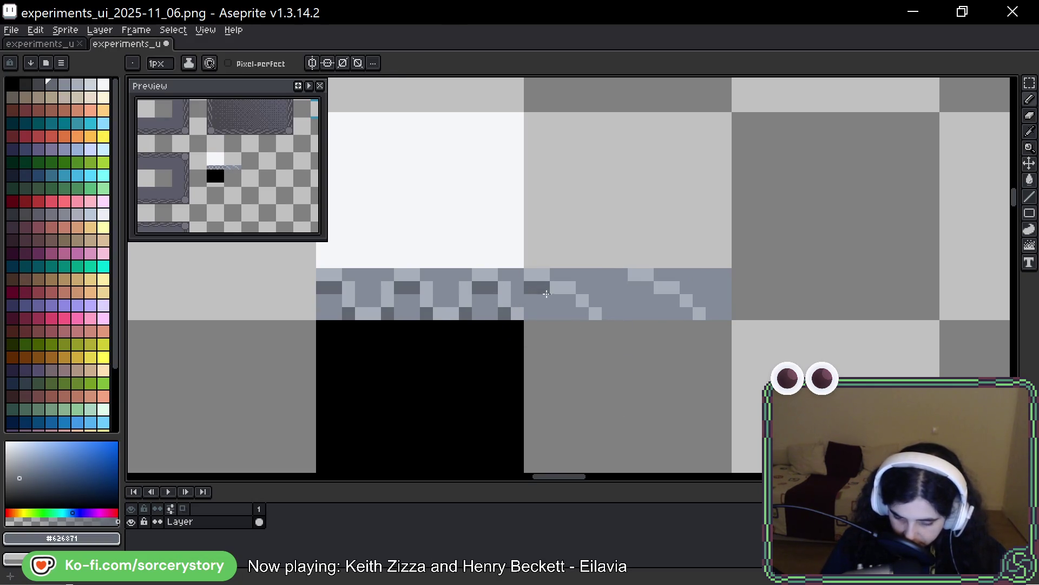
pyautogui.click(641, 287)
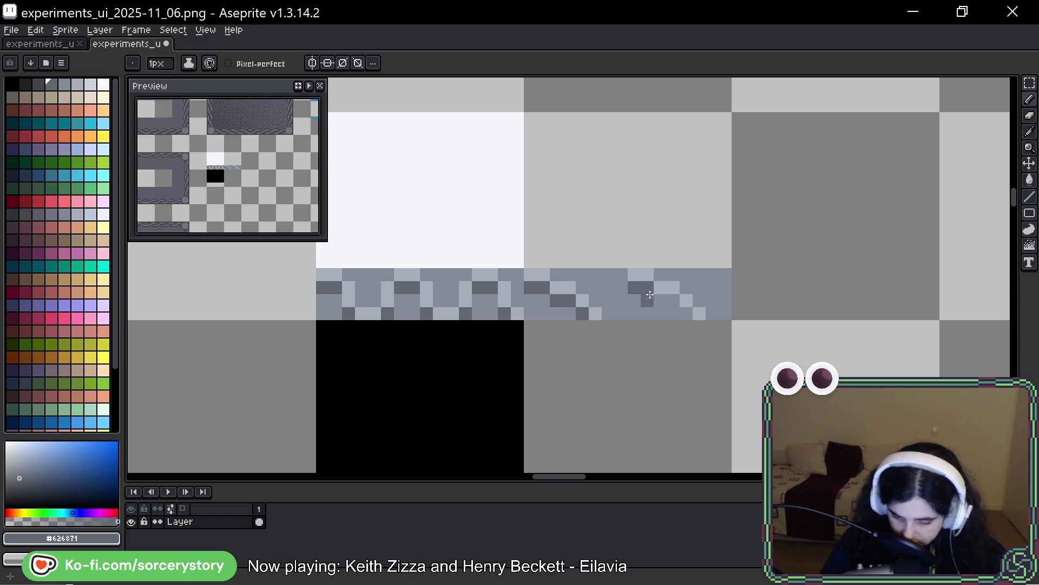
pyautogui.click(667, 301)
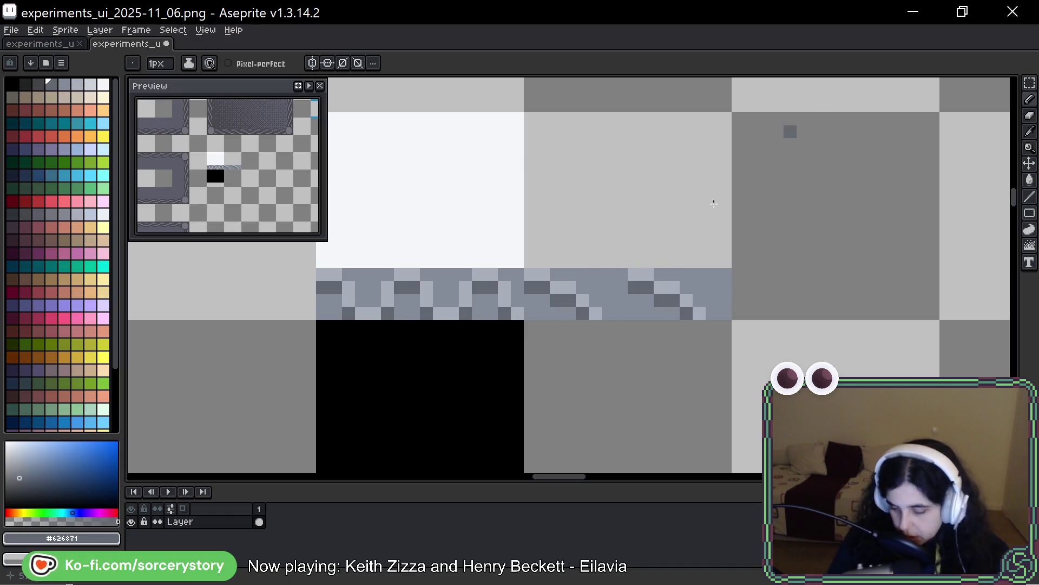
# Step: Copy one band tile a tile to the right and nudge it into alignment
pyautogui.click(1029, 83)
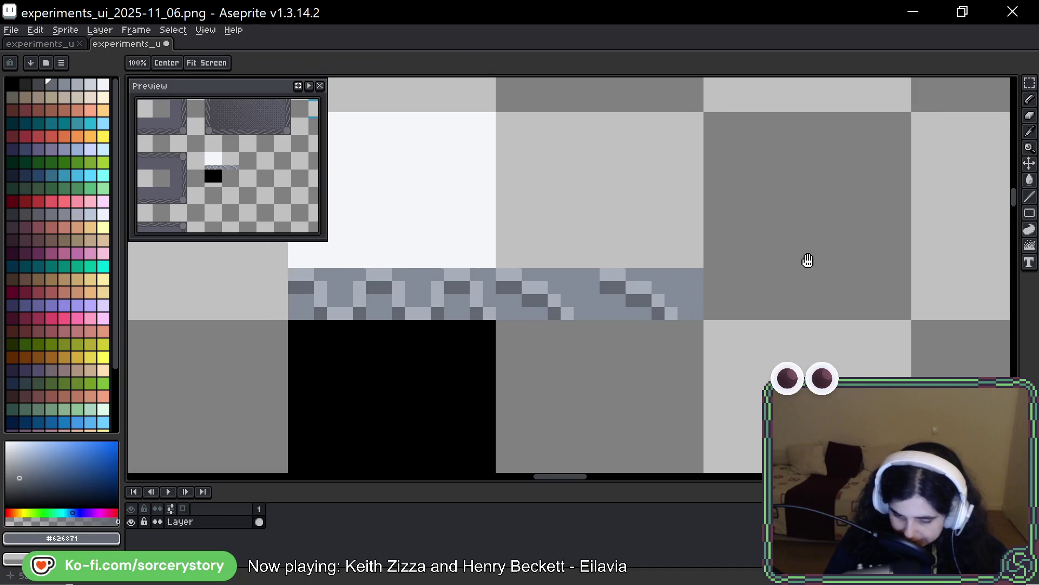
pyautogui.moveTo(557, 308); pyautogui.dragTo(571, 312)
pyautogui.moveTo(658, 281); pyautogui.dragTo(780, 309)
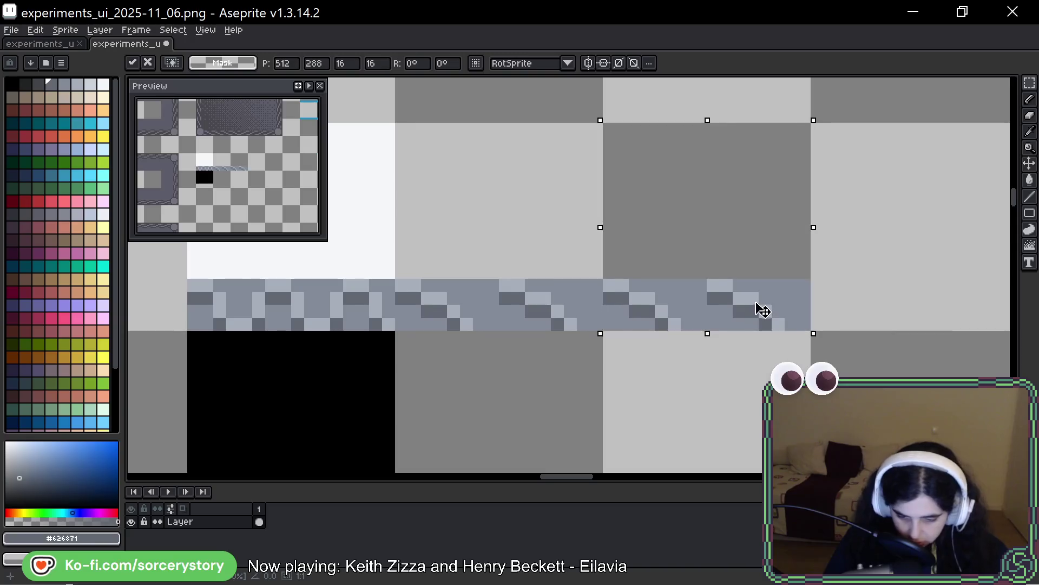
pyautogui.press('Right')
pyautogui.press('Up')
pyautogui.press('Left')
pyautogui.press('Return')
pyautogui.press('b')
# Step: Darken the top and bottom rows of the new band section with a dark palette colour
pyautogui.moveTo(610, 256); pyautogui.dragTo(778, 256)
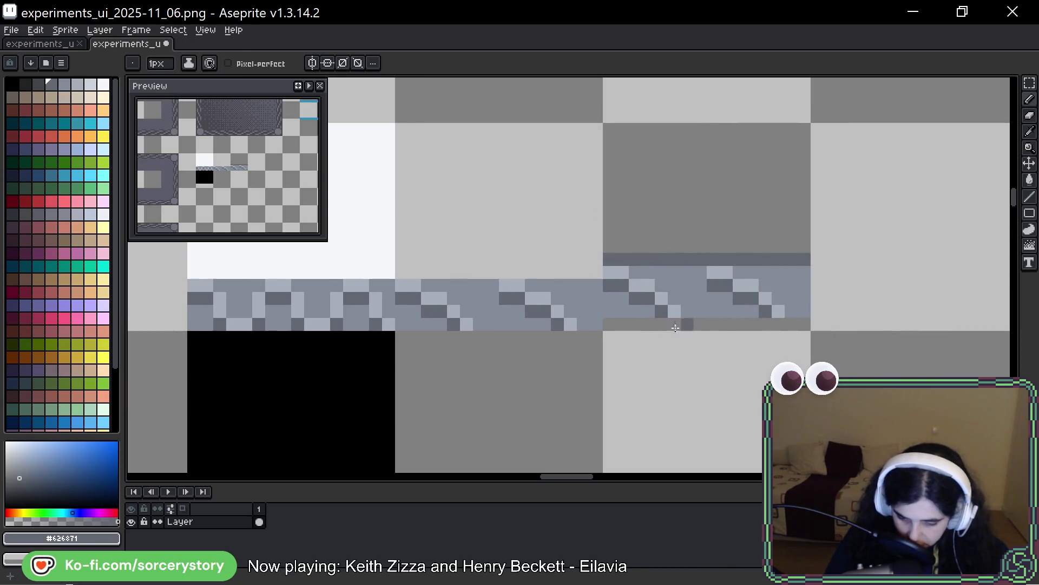
pyautogui.moveTo(610, 325); pyautogui.dragTo(806, 324)
pyautogui.hotkey('ctrl', 'z')
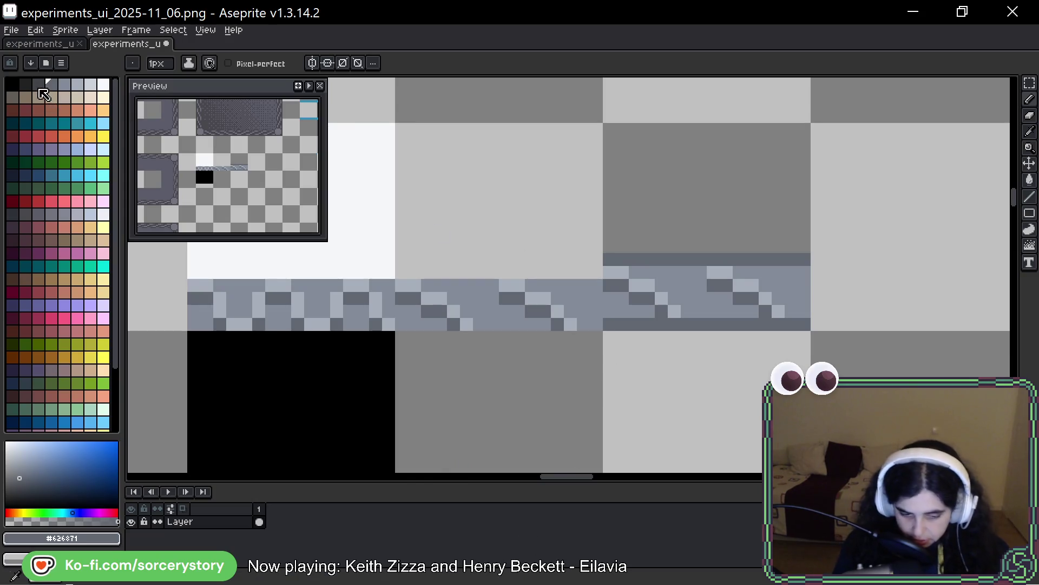
pyautogui.click(38, 85)
pyautogui.click(604, 264)
pyautogui.moveTo(603, 265); pyautogui.dragTo(805, 260)
pyautogui.moveTo(614, 328); pyautogui.dragTo(780, 322)
pyautogui.moveTo(905, 293); pyautogui.dragTo(818, 299)
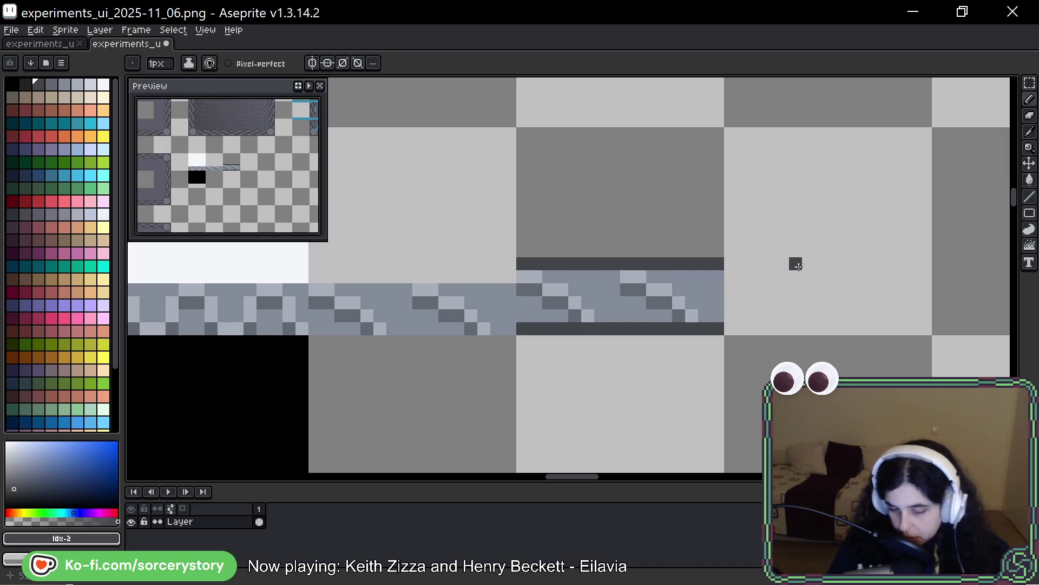
pyautogui.scroll(-3, 770, 269)
pyautogui.scroll(-3, 704, 298)
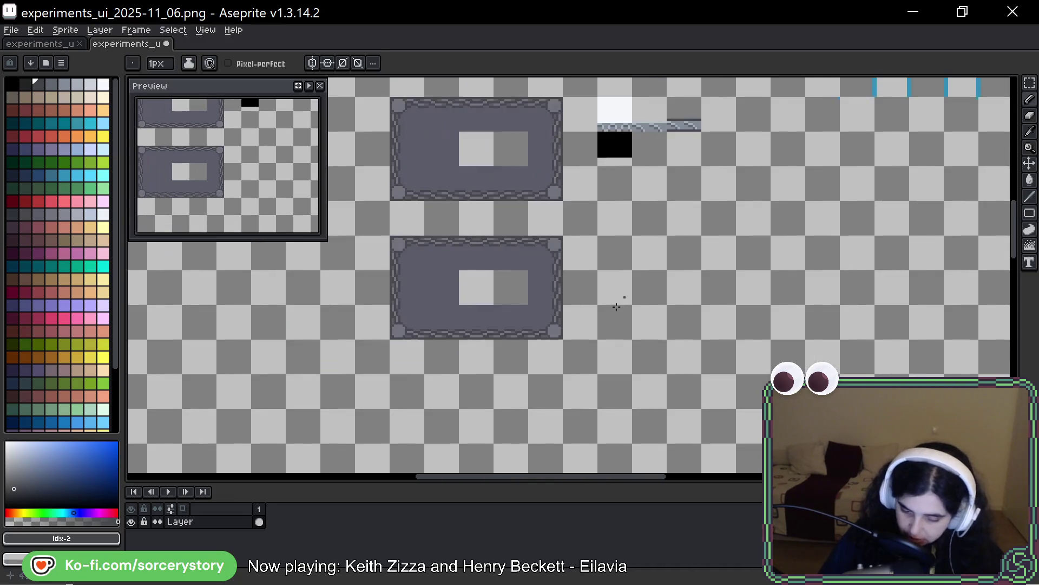
pyautogui.scroll(3, 586, 226)
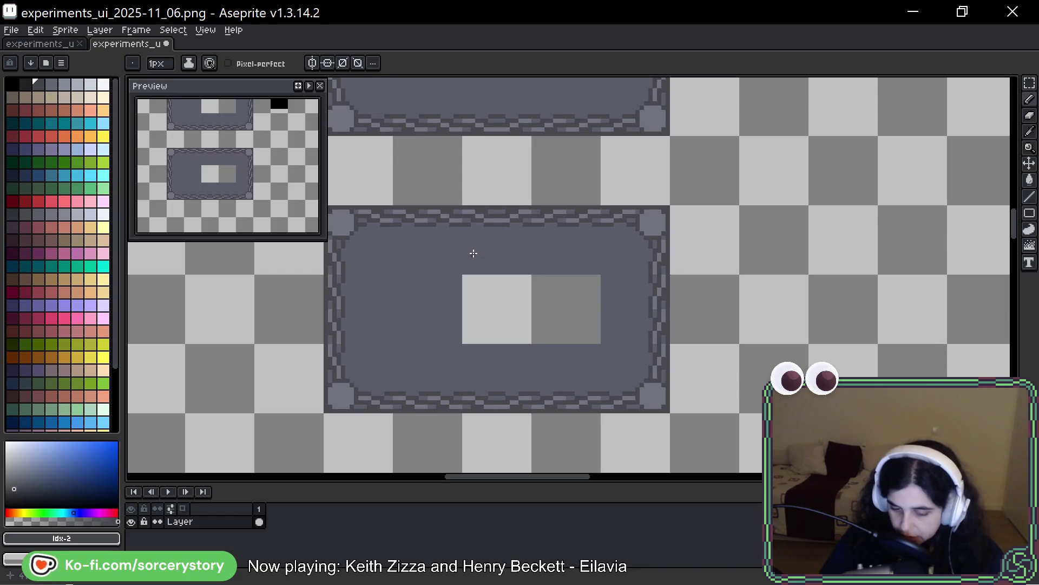
pyautogui.moveTo(533, 162)
pyautogui.mouseDown()
pyautogui.moveTo(476, 286)
pyautogui.moveTo(441, 204)
pyautogui.mouseUp()
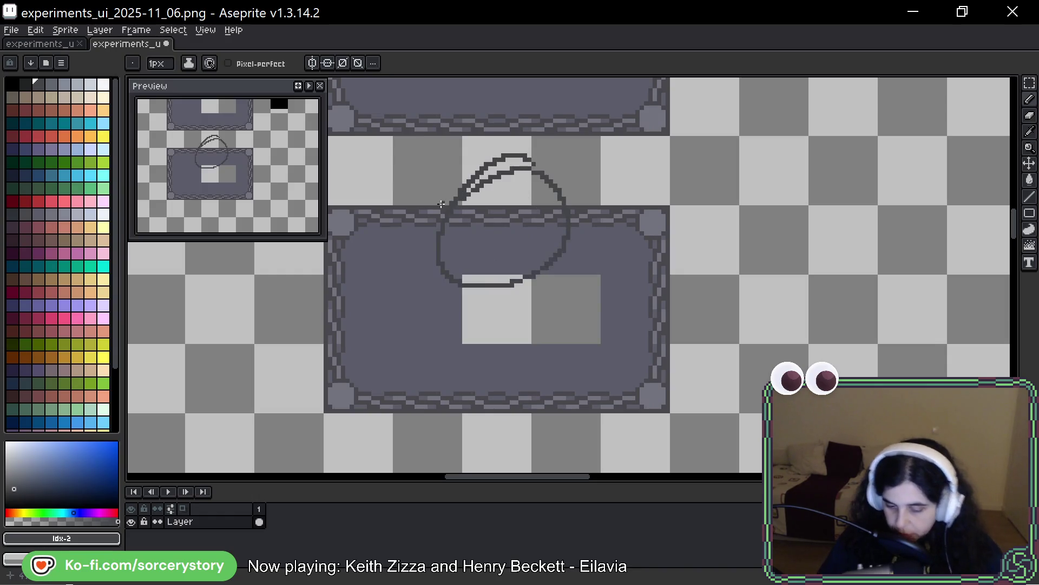
pyautogui.hotkey('ctrl', 'z')
pyautogui.moveTo(533, 206)
pyautogui.mouseDown()
pyautogui.moveTo(457, 251)
pyautogui.moveTo(506, 239)
pyautogui.mouseUp()
pyautogui.hotkey('ctrl', 'z')
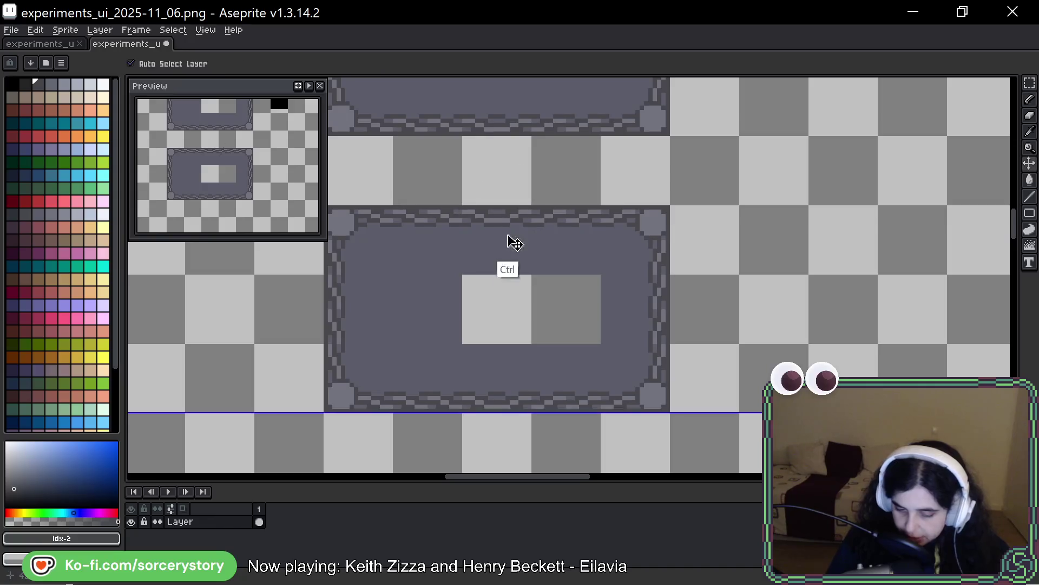
pyautogui.moveTo(513, 183); pyautogui.dragTo(509, 244)
pyautogui.hotkey('ctrl', 'z')
pyautogui.moveTo(420, 261)
pyautogui.mouseDown()
pyautogui.moveTo(505, 255)
pyautogui.moveTo(571, 268)
pyautogui.mouseUp()
pyautogui.hotkey('ctrl', 'z')
pyautogui.hotkey('ctrl', 'z')
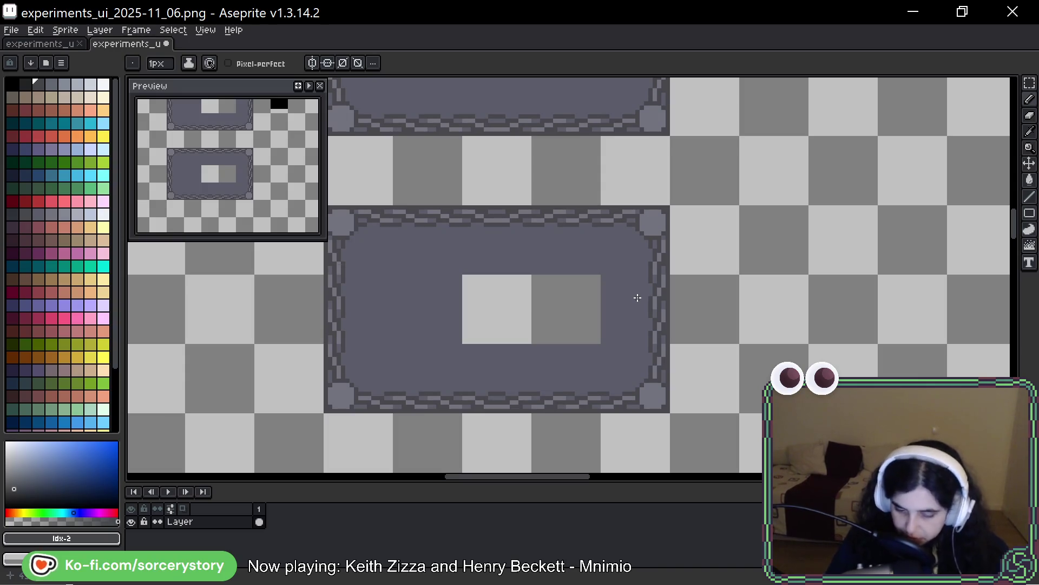
pyautogui.press('space')
pyautogui.moveTo(921, 234); pyautogui.dragTo(918, 237)
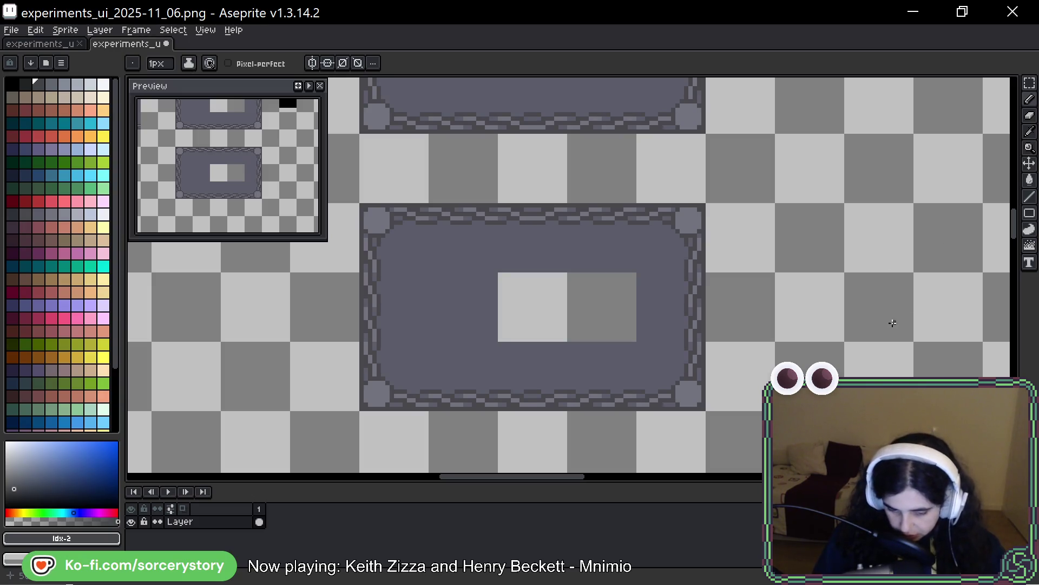
pyautogui.press('space')
pyautogui.moveTo(907, 339)
pyautogui.mouseDown()
pyautogui.moveTo(904, 296)
pyautogui.moveTo(912, 322)
pyautogui.moveTo(889, 352)
pyautogui.mouseUp()
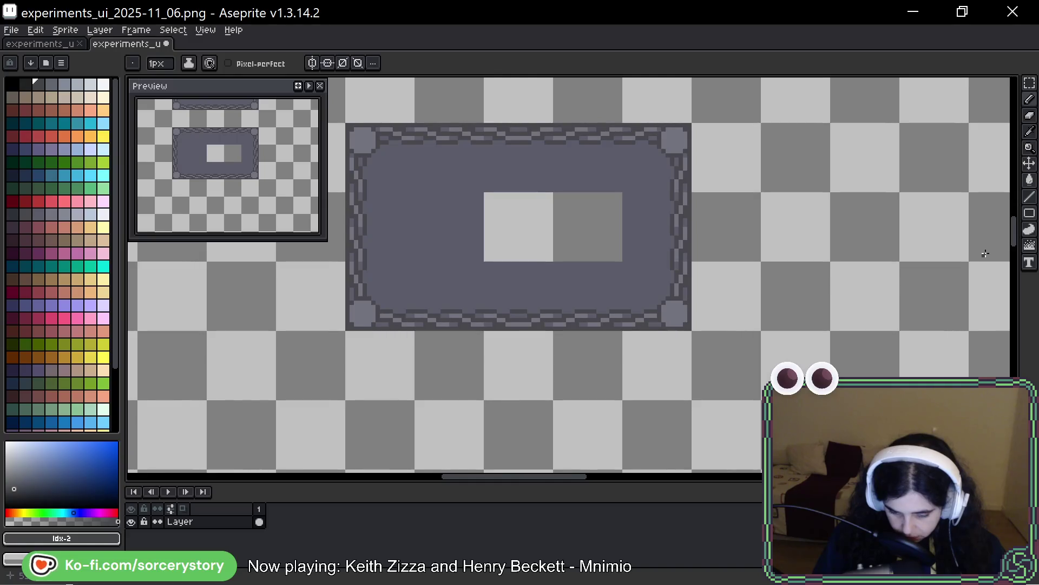
# Step: Copy a 16x16 panel border tile, rotate it to 90° and place it to the right
pyautogui.click(1030, 83)
pyautogui.moveTo(623, 191)
pyautogui.mouseDown()
pyautogui.moveTo(694, 264)
pyautogui.moveTo(940, 251)
pyautogui.moveTo(754, 278)
pyautogui.moveTo(670, 262)
pyautogui.moveTo(819, 262)
pyautogui.moveTo(812, 242)
pyautogui.moveTo(756, 297)
pyautogui.mouseUp()
pyautogui.moveTo(785, 262); pyautogui.dragTo(795, 351)
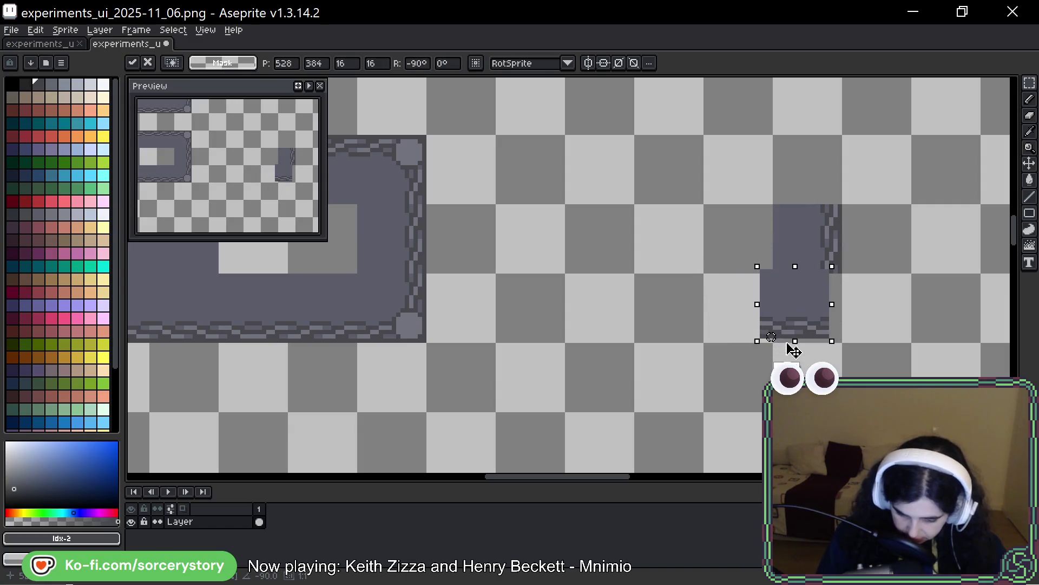
pyautogui.moveTo(806, 312)
pyautogui.mouseDown()
pyautogui.moveTo(763, 327)
pyautogui.moveTo(656, 295)
pyautogui.moveTo(628, 261)
pyautogui.moveTo(603, 260)
pyautogui.moveTo(615, 246)
pyautogui.mouseUp()
pyautogui.moveTo(656, 202)
pyautogui.mouseDown()
pyautogui.moveTo(652, 304)
pyautogui.moveTo(617, 343)
pyautogui.moveTo(631, 336)
pyautogui.moveTo(615, 250)
pyautogui.mouseUp()
pyautogui.moveTo(752, 236); pyautogui.dragTo(716, 293)
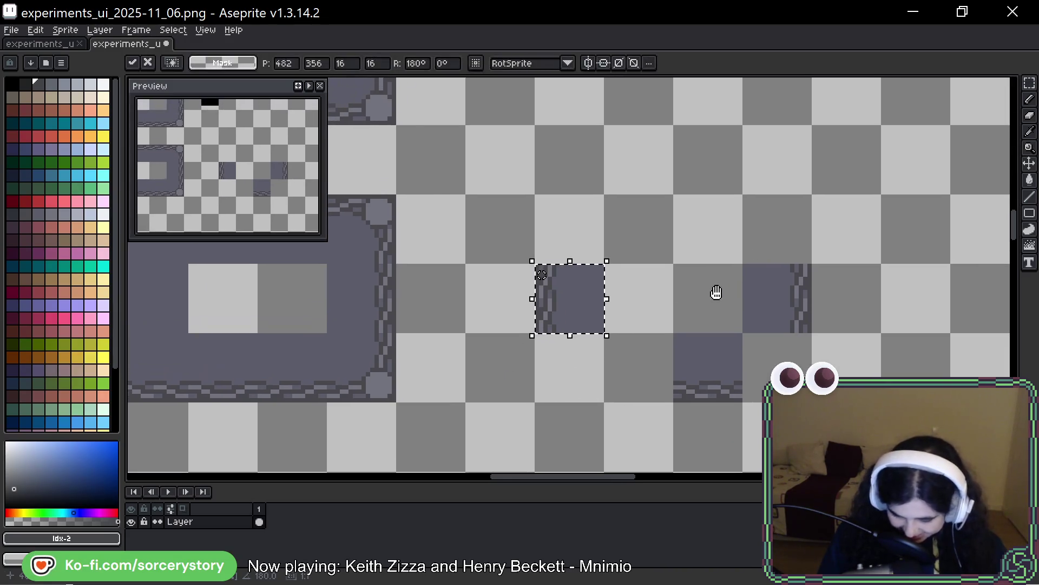
pyautogui.moveTo(579, 315); pyautogui.dragTo(678, 234)
pyautogui.moveTo(686, 187)
pyautogui.mouseDown()
pyautogui.moveTo(691, 239)
pyautogui.moveTo(673, 274)
pyautogui.mouseUp()
pyautogui.moveTo(618, 206)
pyautogui.mouseDown()
pyautogui.moveTo(699, 245)
pyautogui.moveTo(717, 237)
pyautogui.moveTo(709, 244)
pyautogui.mouseUp()
pyautogui.click(520, 348)
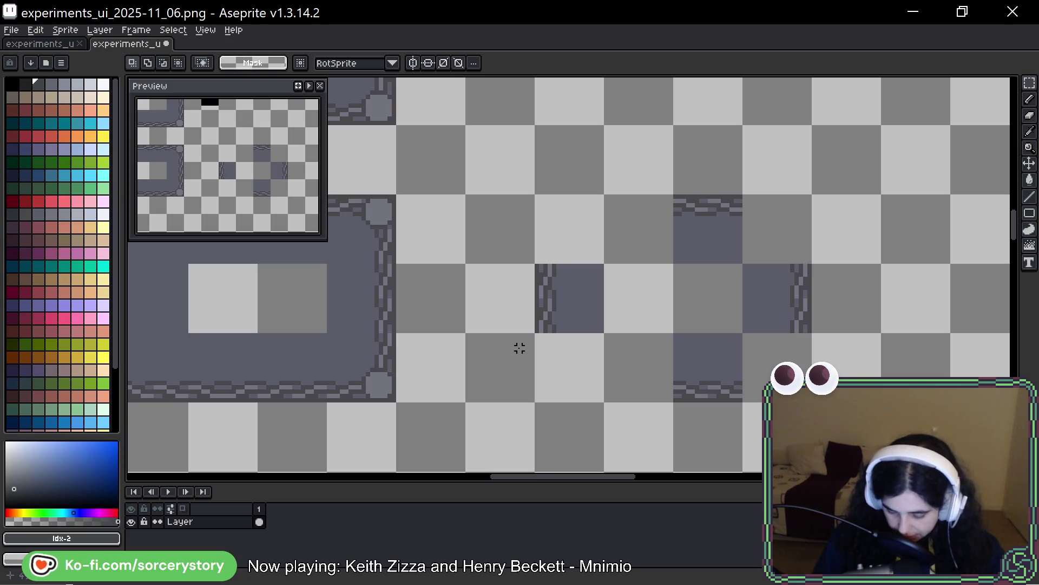
# Step: Move the dark edge tile one tile to the right
pyautogui.moveTo(550, 261)
pyautogui.mouseDown()
pyautogui.moveTo(583, 309)
pyautogui.moveTo(656, 304)
pyautogui.moveTo(622, 336)
pyautogui.mouseUp()
pyautogui.click(602, 300)
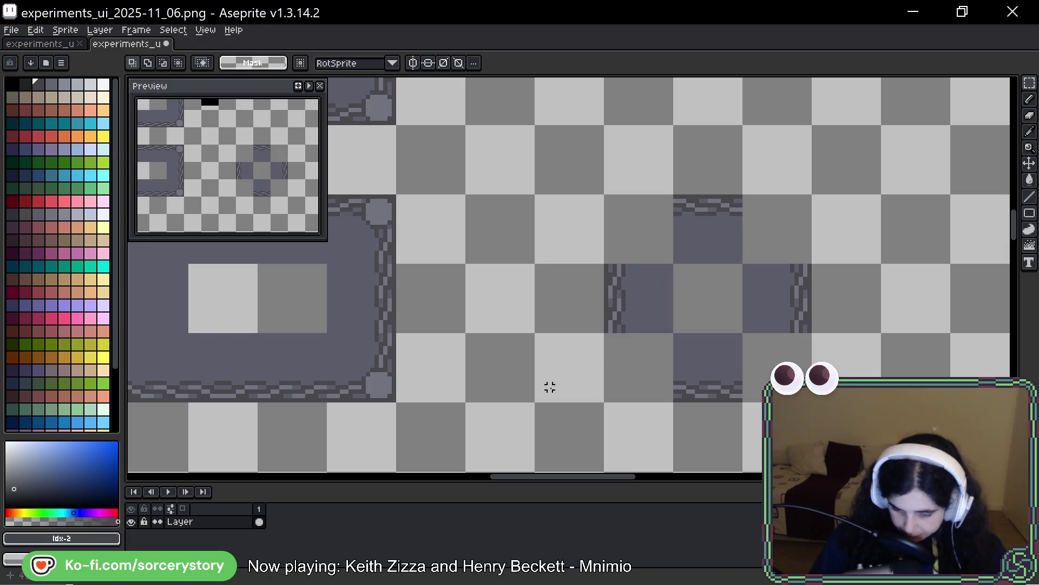
pyautogui.scroll(2, 550, 387)
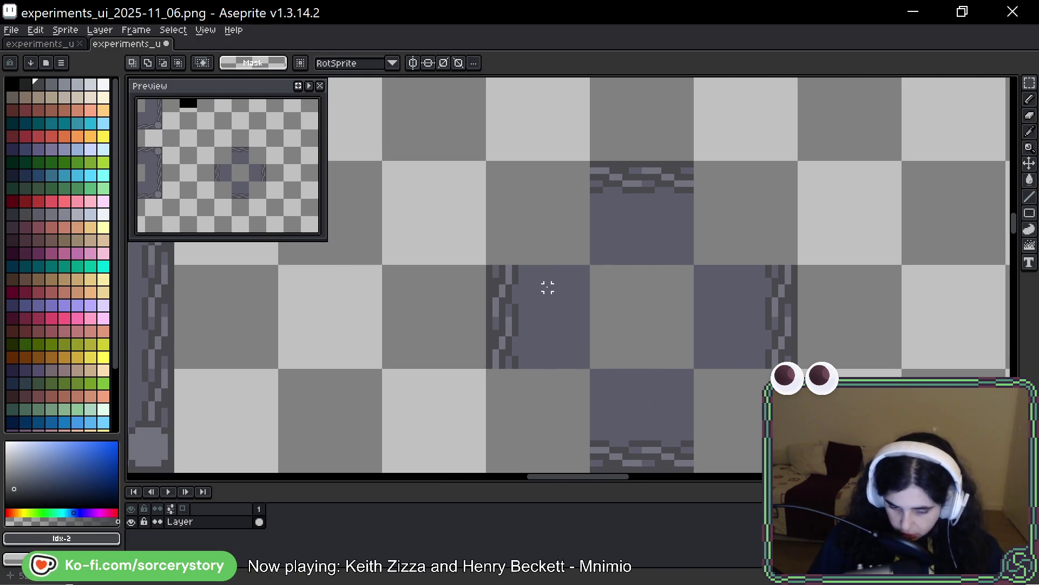
# Step: Slide the new frame's top border piece left to meet its side edge
pyautogui.moveTo(489, 365)
pyautogui.mouseDown()
pyautogui.moveTo(587, 339)
pyautogui.moveTo(556, 252)
pyautogui.mouseUp()
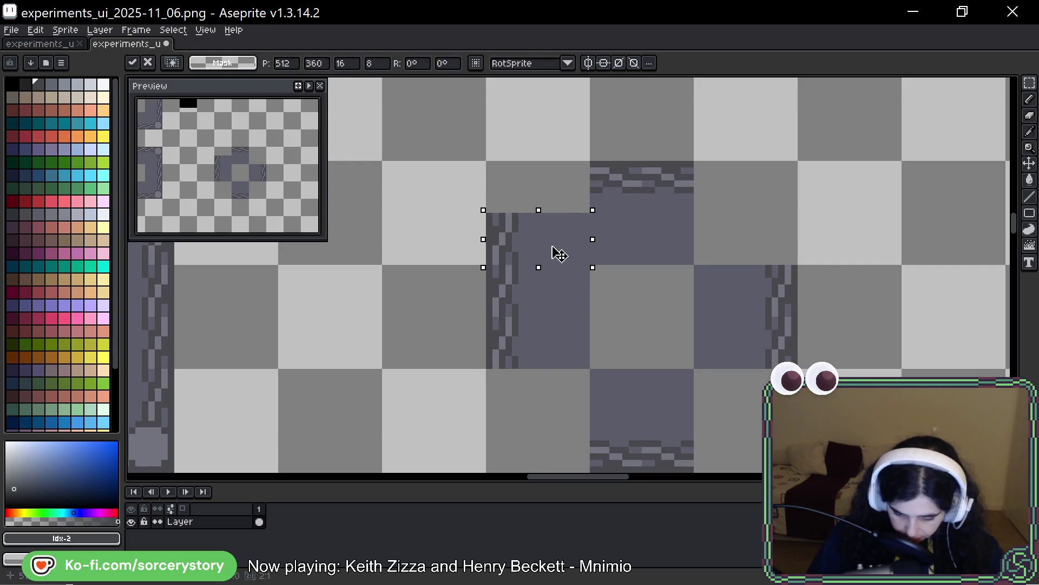
pyautogui.hotkey('ctrl', 'd')
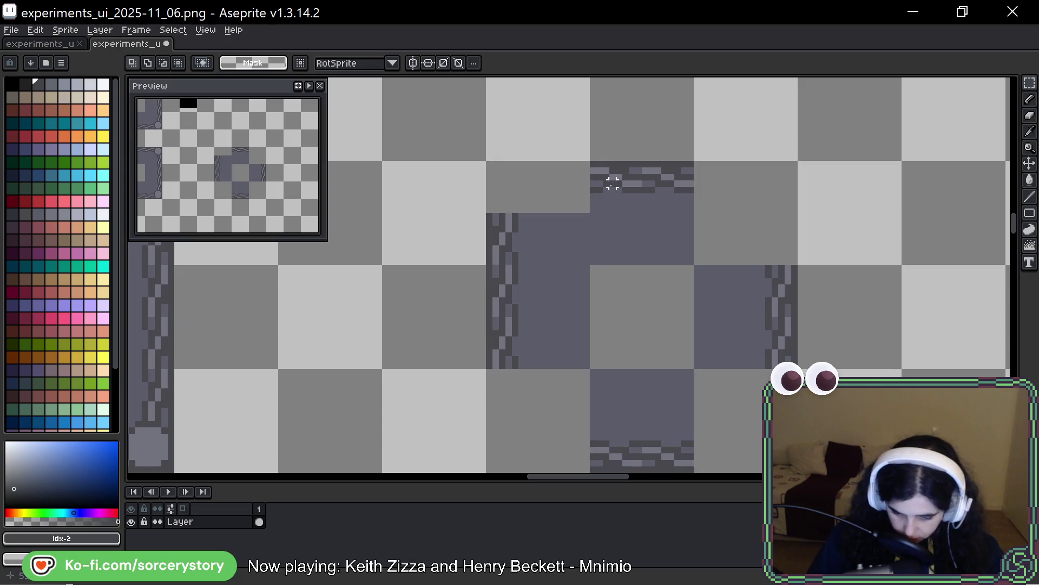
pyautogui.moveTo(691, 164)
pyautogui.mouseDown()
pyautogui.moveTo(671, 249)
pyautogui.moveTo(645, 262)
pyautogui.mouseUp()
pyautogui.moveTo(671, 218); pyautogui.dragTo(570, 218)
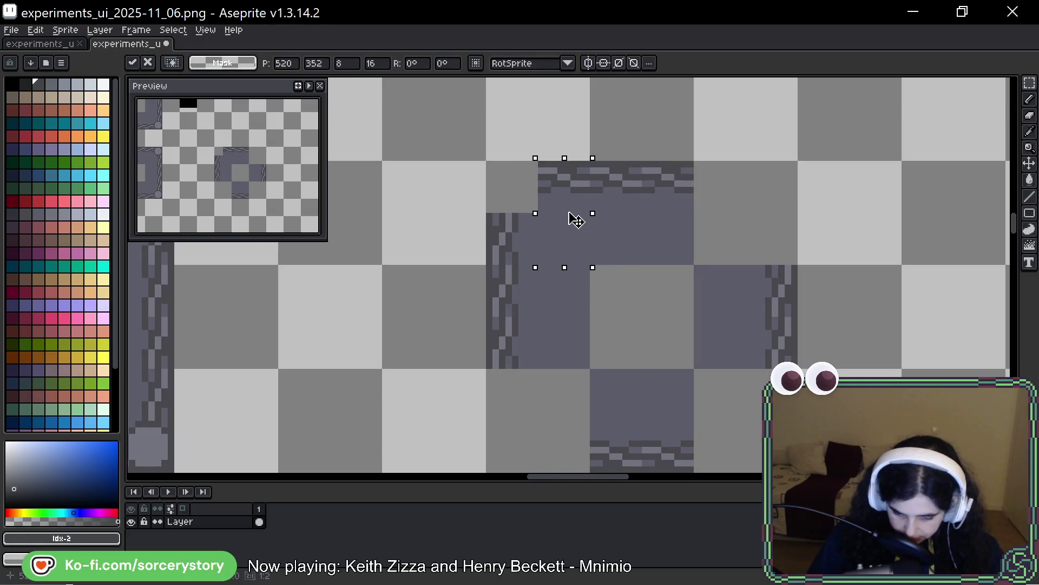
pyautogui.click(572, 274)
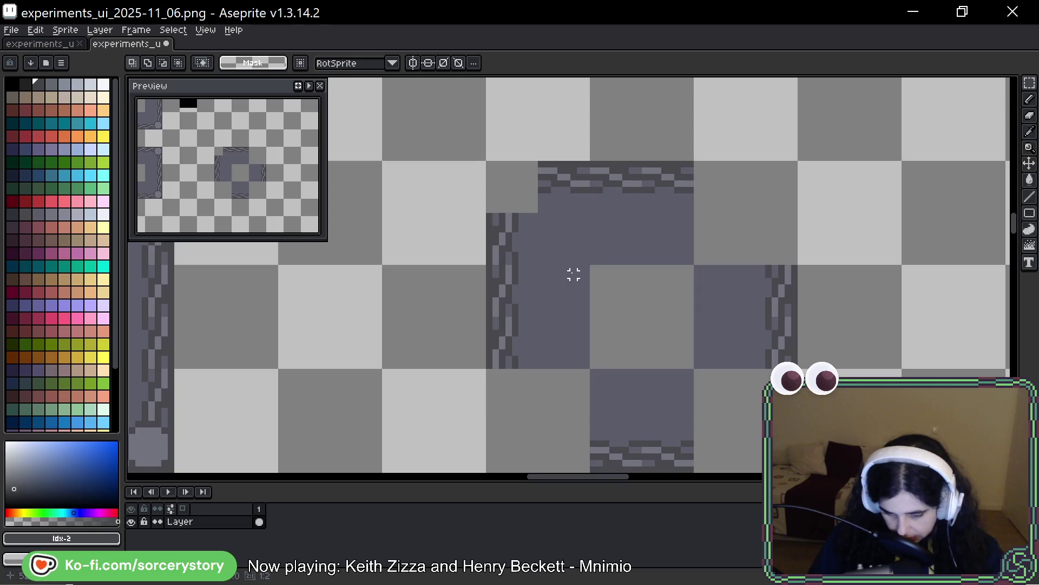
# Step: Copy an 8x8 corner knob from the panel, rotate it 90°, and place it in the frame's corner
pyautogui.moveTo(490, 165); pyautogui.dragTo(540, 216)
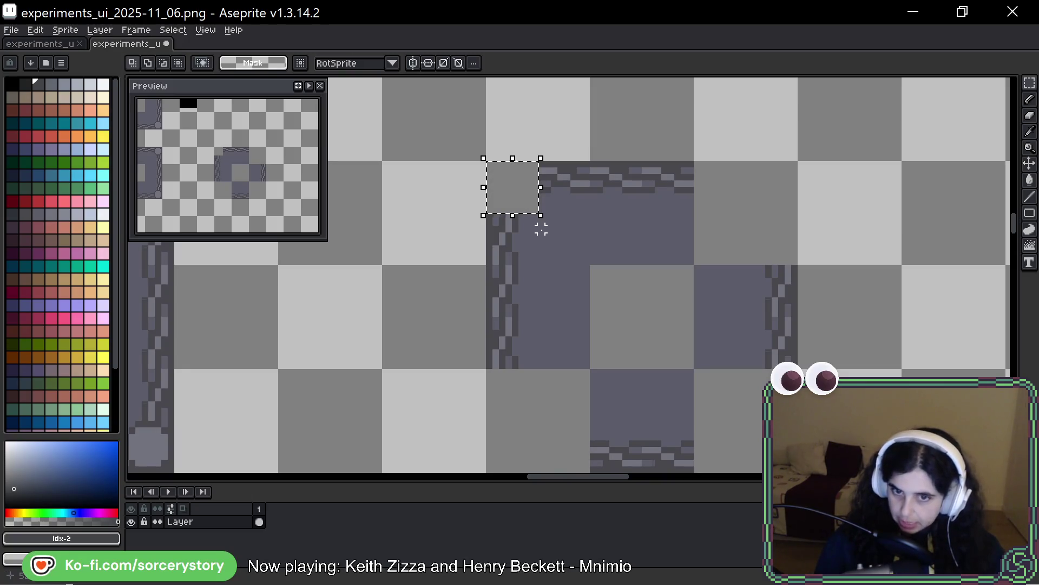
pyautogui.moveTo(390, 254); pyautogui.dragTo(789, 290)
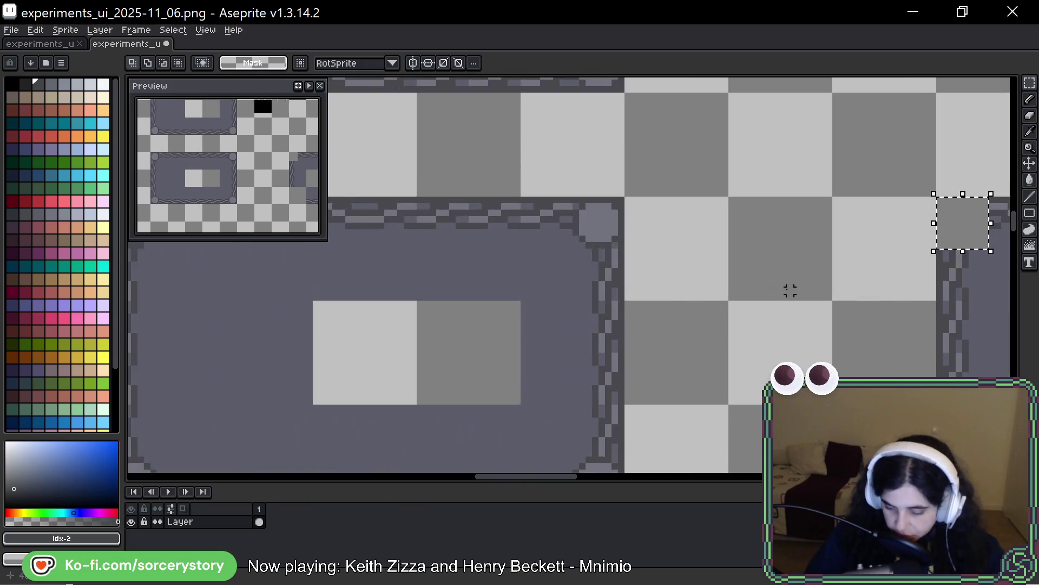
pyautogui.scroll(-2, 556, 258)
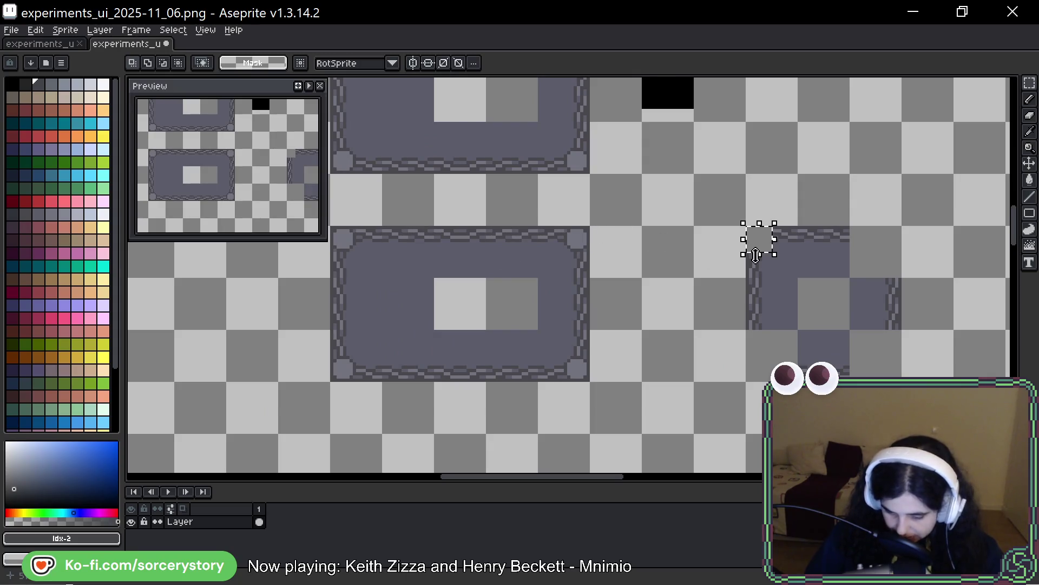
pyautogui.scroll(4, 603, 239)
pyautogui.moveTo(537, 196)
pyautogui.mouseDown()
pyautogui.moveTo(471, 271)
pyautogui.moveTo(441, 273)
pyautogui.moveTo(1015, 216)
pyautogui.moveTo(674, 162)
pyautogui.moveTo(464, 150)
pyautogui.moveTo(446, 178)
pyautogui.moveTo(406, 201)
pyautogui.mouseUp()
pyautogui.moveTo(494, 125); pyautogui.dragTo(364, 112)
pyautogui.moveTo(446, 181); pyautogui.dragTo(548, 203)
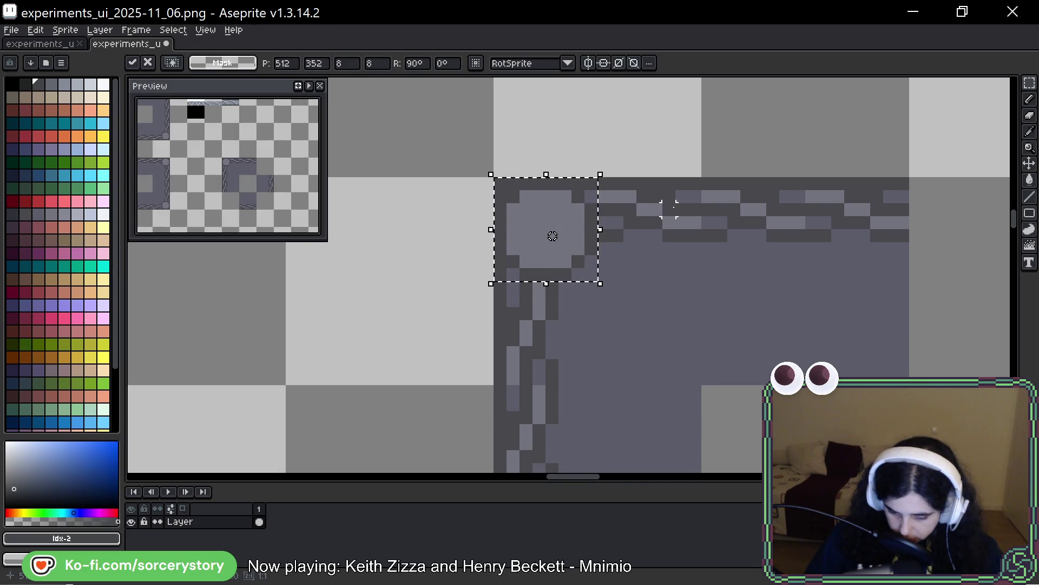
pyautogui.moveTo(643, 297); pyautogui.dragTo(622, 253)
pyautogui.click(624, 253)
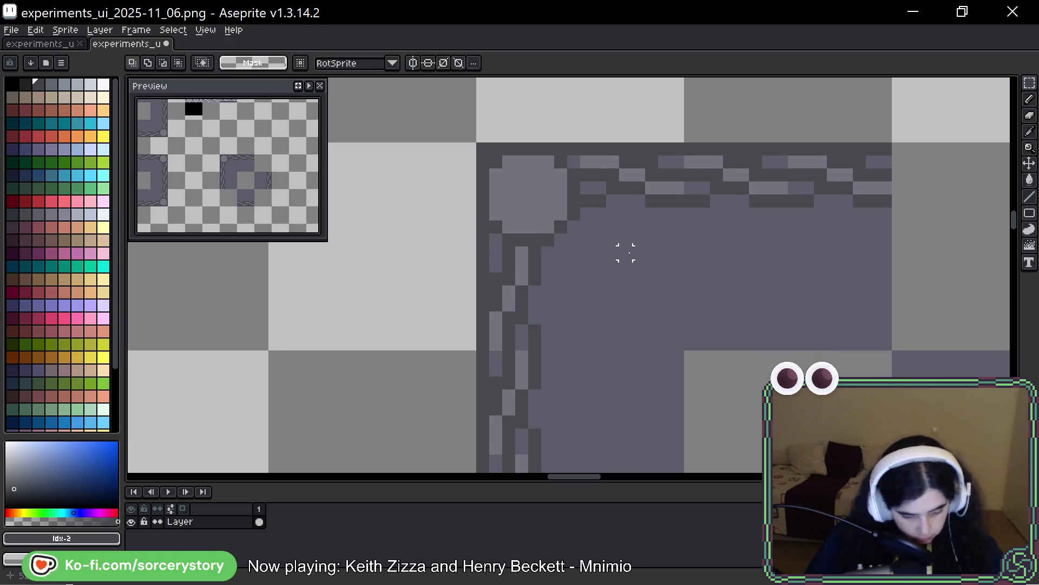
# Step: Recolour the stray dark outline pixels with grey #73737F sampled from the border
pyautogui.press('i')
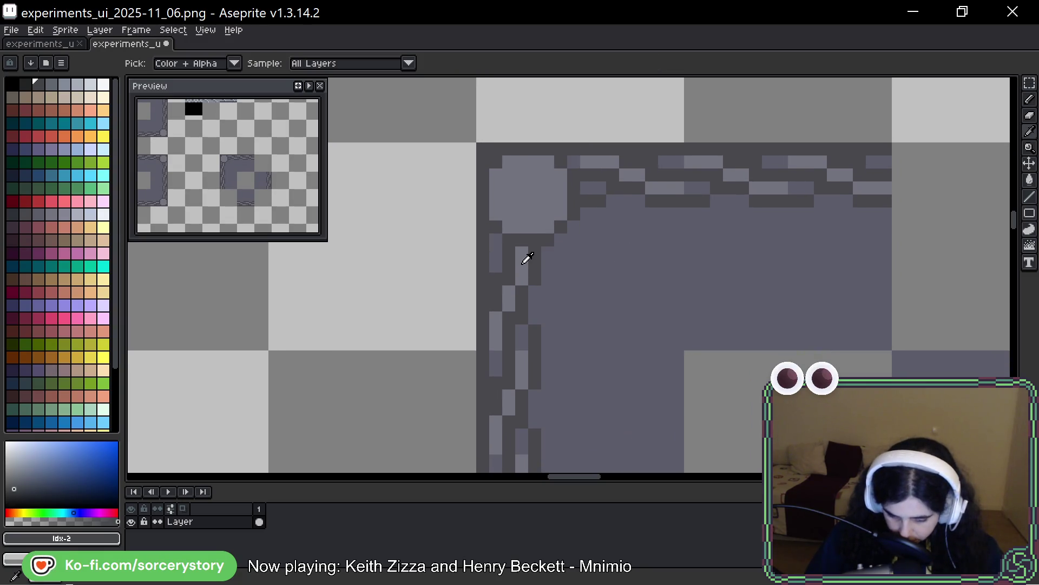
pyautogui.click(528, 258)
pyautogui.press('b')
pyautogui.click(495, 241)
pyautogui.click(532, 253)
pyautogui.scroll(-4, 703, 292)
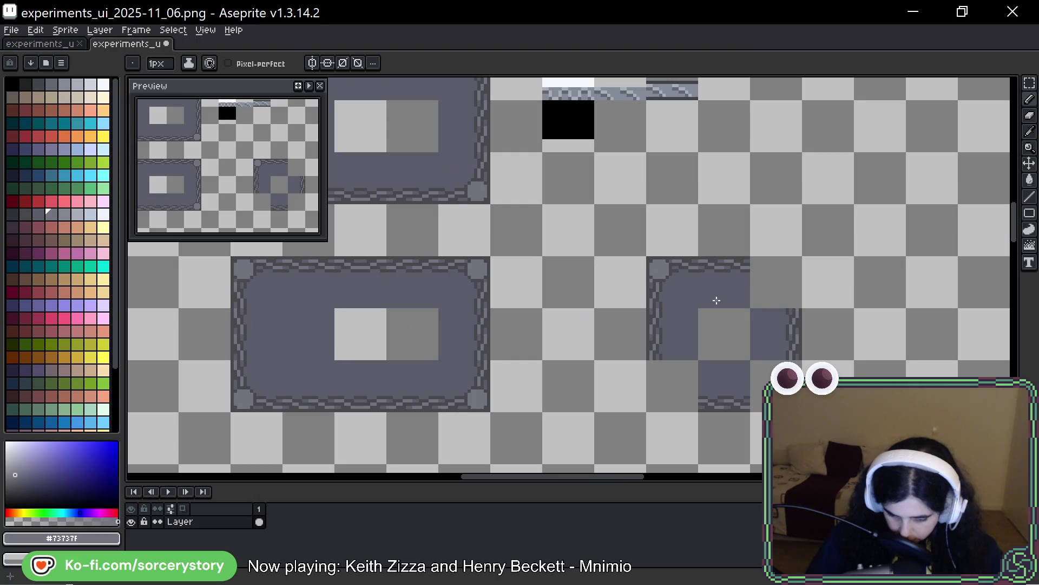
pyautogui.moveTo(717, 300); pyautogui.dragTo(611, 291)
pyautogui.scroll(4, 594, 278)
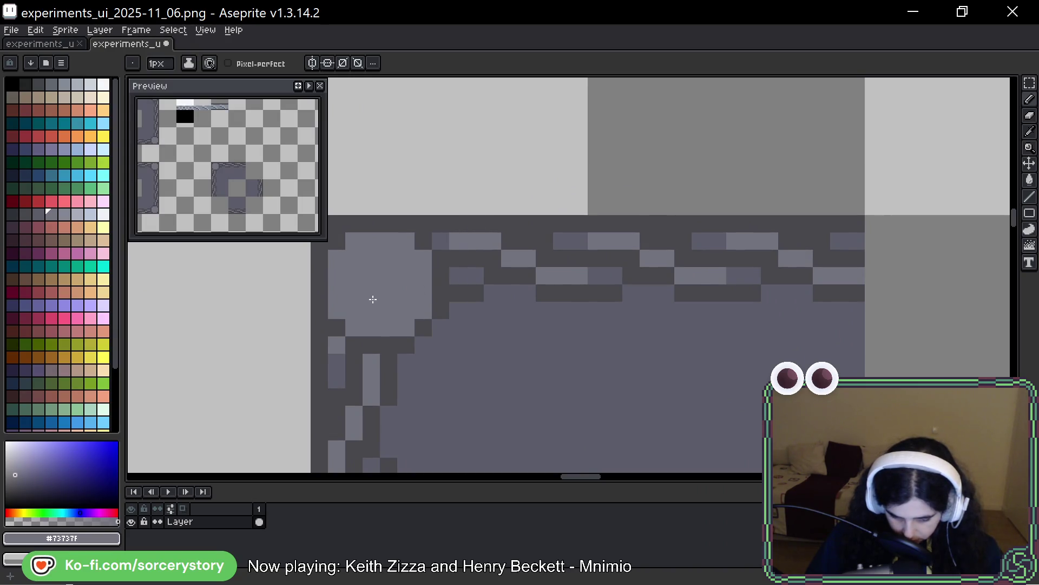
pyautogui.scroll(-4, 566, 290)
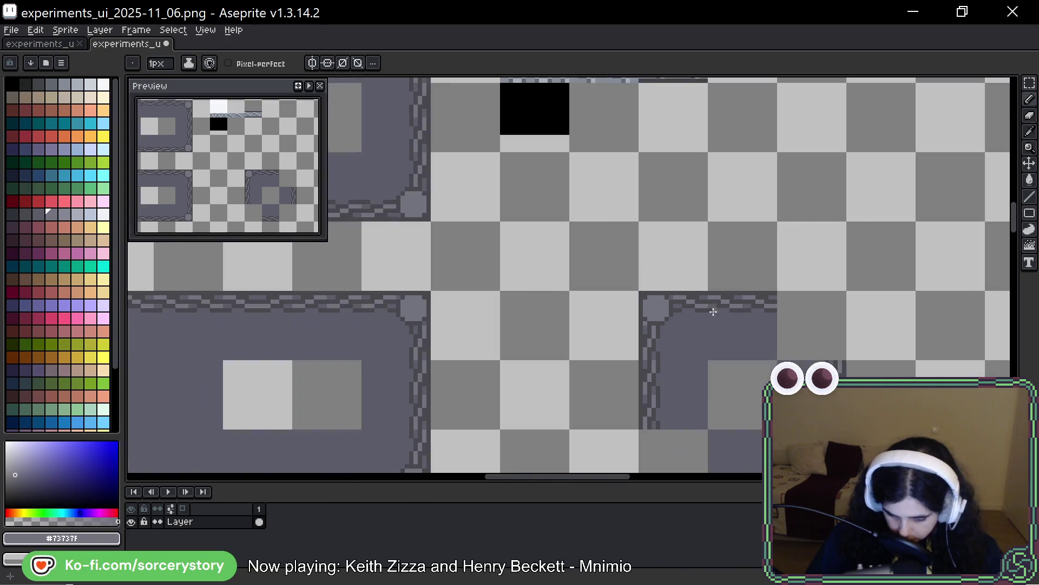
pyautogui.moveTo(713, 312)
pyautogui.mouseDown()
pyautogui.moveTo(522, 236)
pyautogui.moveTo(514, 281)
pyautogui.mouseUp()
# Step: Copy the finished corner tile to the top-right corner, rotated -90°
pyautogui.press('m')
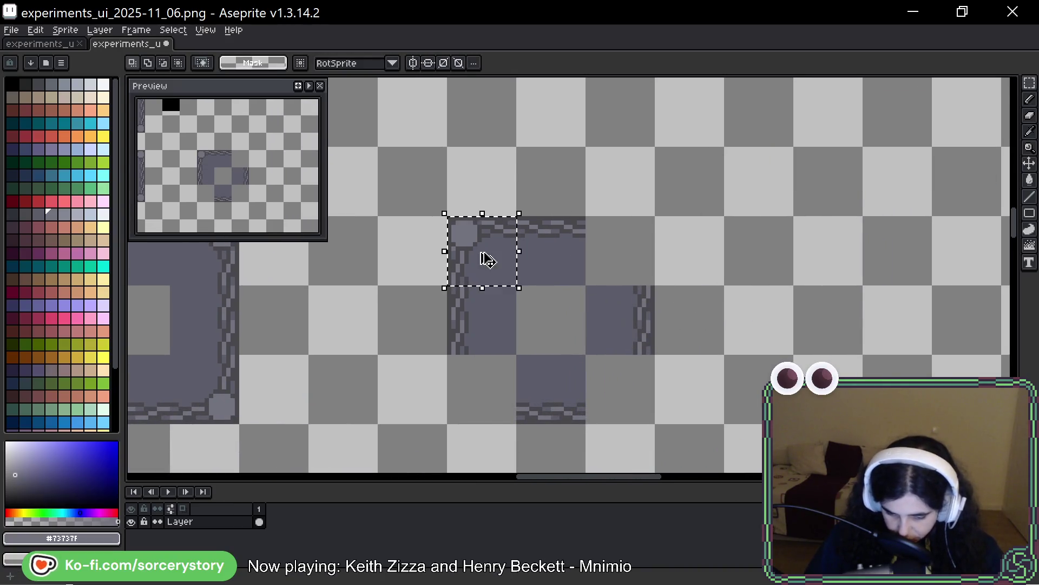
pyautogui.keyDown('ctrl'); pyautogui.moveTo(455, 244); pyautogui.dragTo(726, 239); pyautogui.keyUp('ctrl')
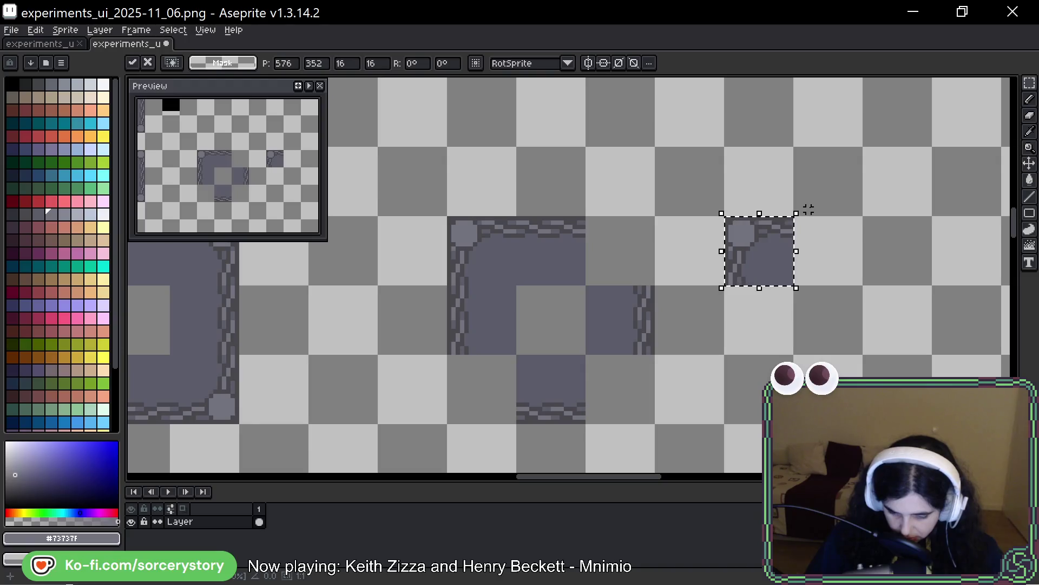
pyautogui.moveTo(805, 204)
pyautogui.mouseDown()
pyautogui.moveTo(830, 285)
pyautogui.moveTo(797, 327)
pyautogui.moveTo(767, 325)
pyautogui.mouseUp()
pyautogui.moveTo(701, 265)
pyautogui.mouseDown()
pyautogui.moveTo(661, 250)
pyautogui.moveTo(616, 259)
pyautogui.mouseUp()
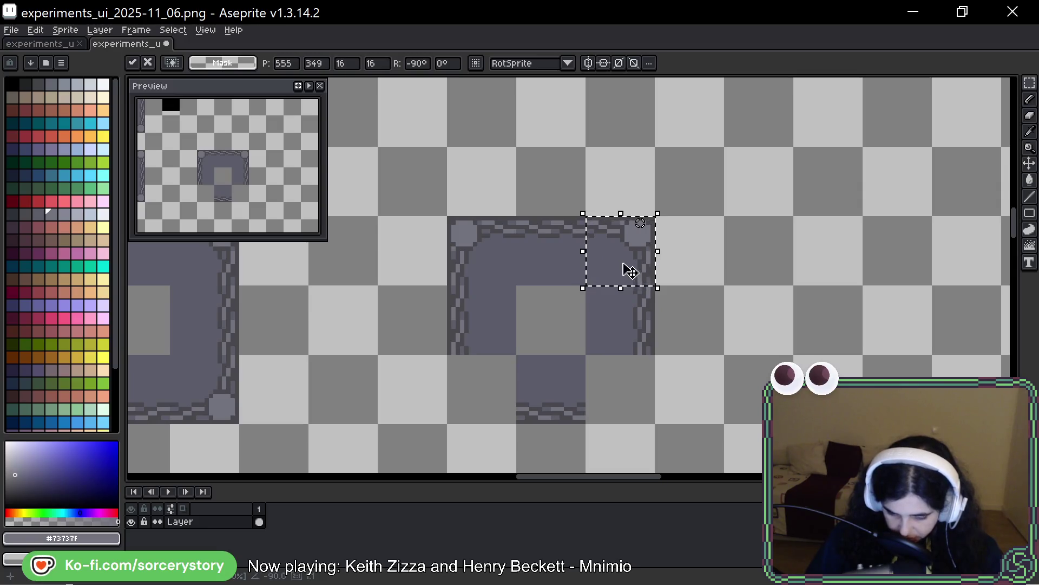
# Step: Copy the corner tile rotated 180° into the bottom corner to close the frame's ring
pyautogui.moveTo(622, 250)
pyautogui.mouseDown()
pyautogui.moveTo(709, 397)
pyautogui.moveTo(699, 383)
pyautogui.moveTo(690, 390)
pyautogui.mouseUp()
pyautogui.moveTo(733, 346)
pyautogui.mouseDown()
pyautogui.moveTo(707, 419)
pyautogui.moveTo(726, 399)
pyautogui.mouseUp()
pyautogui.moveTo(688, 346)
pyautogui.mouseDown()
pyautogui.moveTo(631, 389)
pyautogui.moveTo(623, 366)
pyautogui.moveTo(795, 292)
pyautogui.moveTo(678, 365)
pyautogui.moveTo(631, 312)
pyautogui.moveTo(640, 285)
pyautogui.moveTo(698, 335)
pyautogui.moveTo(671, 333)
pyautogui.moveTo(668, 303)
pyautogui.moveTo(630, 323)
pyautogui.moveTo(632, 291)
pyautogui.mouseUp()
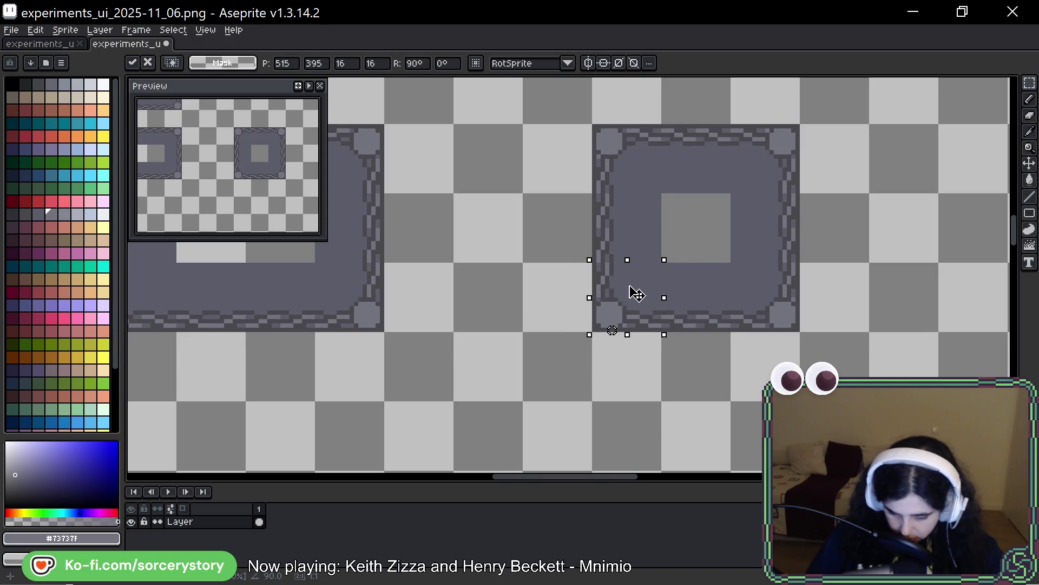
pyautogui.click(733, 309)
pyautogui.scroll(-1, 733, 309)
pyautogui.scroll(-1, 733, 309)
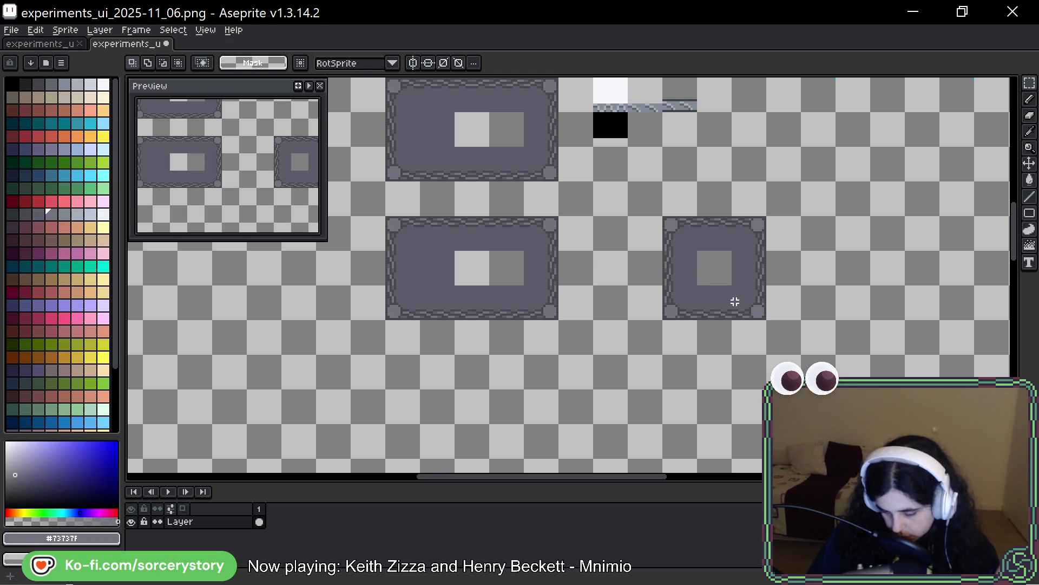
pyautogui.scroll(2, 717, 237)
# Step: Stretch a grey strip over the inner square and move the plain grey tile beside the bottom row
pyautogui.moveTo(634, 249)
pyautogui.mouseDown()
pyautogui.moveTo(743, 253)
pyautogui.moveTo(783, 267)
pyautogui.mouseUp()
pyautogui.moveTo(711, 274); pyautogui.dragTo(712, 403)
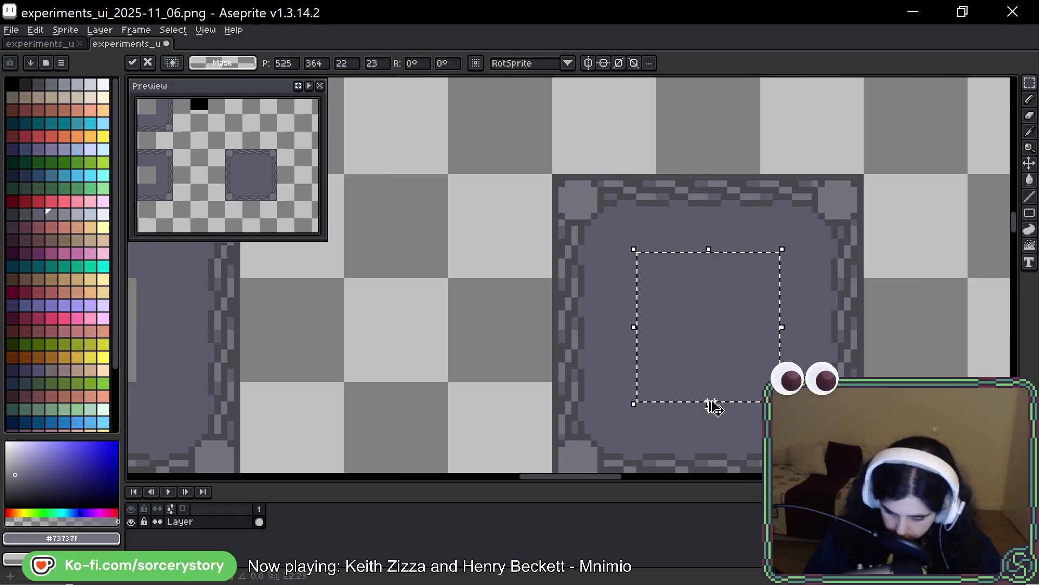
pyautogui.press('Return')
pyautogui.scroll(-5, 748, 335)
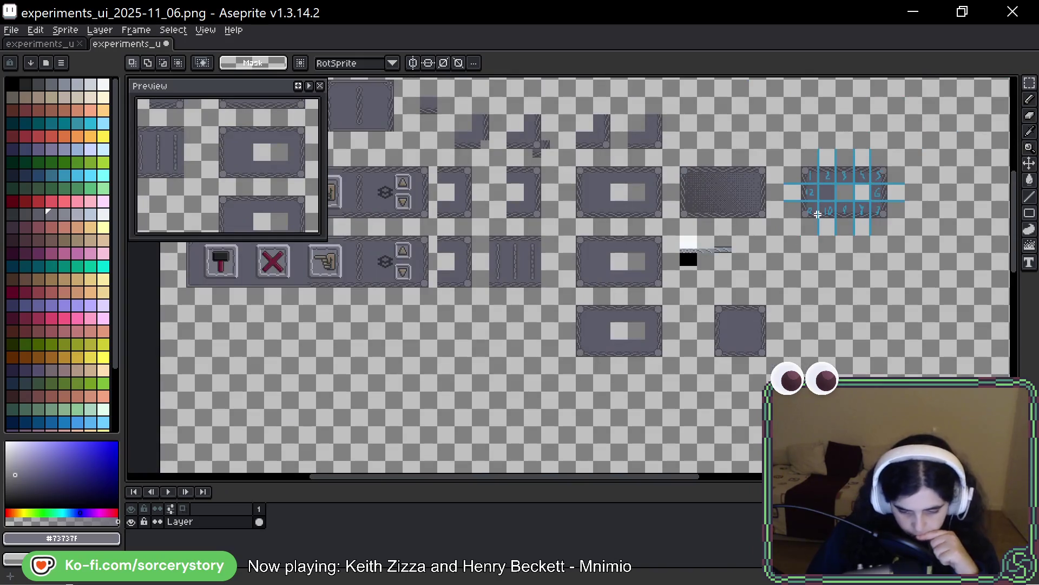
pyautogui.scroll(3, 818, 212)
pyautogui.hscroll(8, 785, 174)
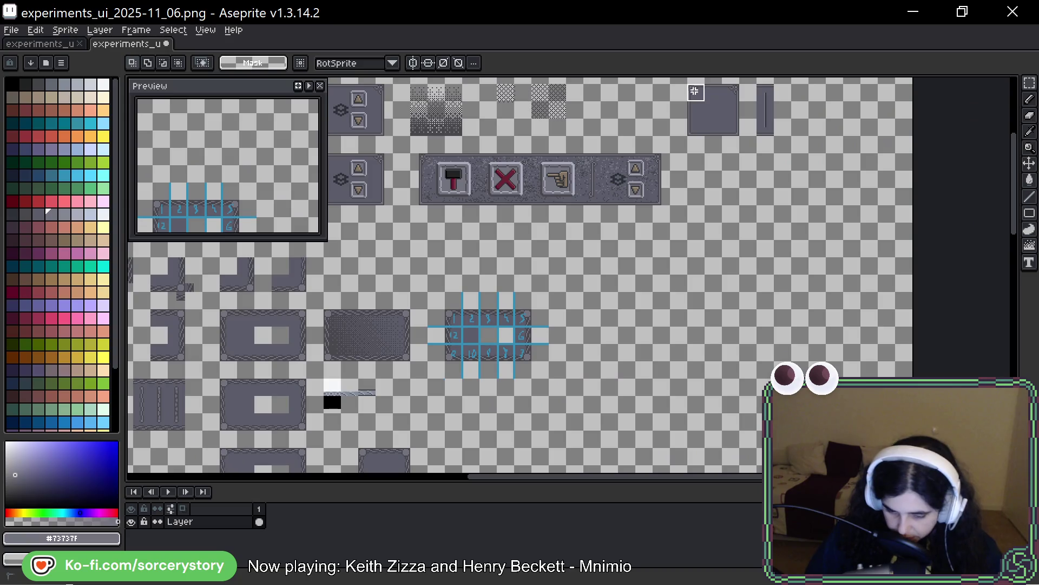
pyautogui.moveTo(691, 86)
pyautogui.mouseDown()
pyautogui.moveTo(739, 136)
pyautogui.moveTo(664, 436)
pyautogui.moveTo(552, 296)
pyautogui.moveTo(466, 280)
pyautogui.moveTo(467, 262)
pyautogui.moveTo(415, 330)
pyautogui.moveTo(395, 328)
pyautogui.mouseUp()
pyautogui.scroll(-4, 664, 436)
pyautogui.press('Return')
# Step: Place a copy of the ornate square frame to the grey tile's right
pyautogui.moveTo(360, 234)
pyautogui.mouseDown()
pyautogui.moveTo(399, 281)
pyautogui.moveTo(658, 281)
pyautogui.moveTo(636, 335)
pyautogui.moveTo(671, 353)
pyautogui.moveTo(802, 263)
pyautogui.moveTo(790, 268)
pyautogui.mouseUp()
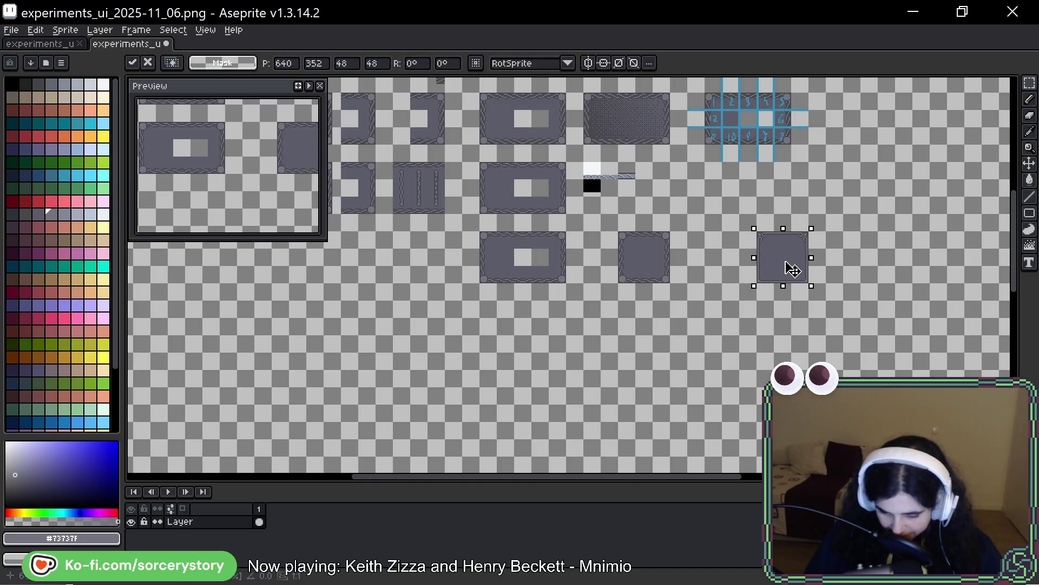
pyautogui.press('Return')
pyautogui.moveTo(618, 232)
pyautogui.mouseDown()
pyautogui.moveTo(671, 283)
pyautogui.moveTo(754, 261)
pyautogui.moveTo(853, 260)
pyautogui.mouseUp()
pyautogui.press('Return')
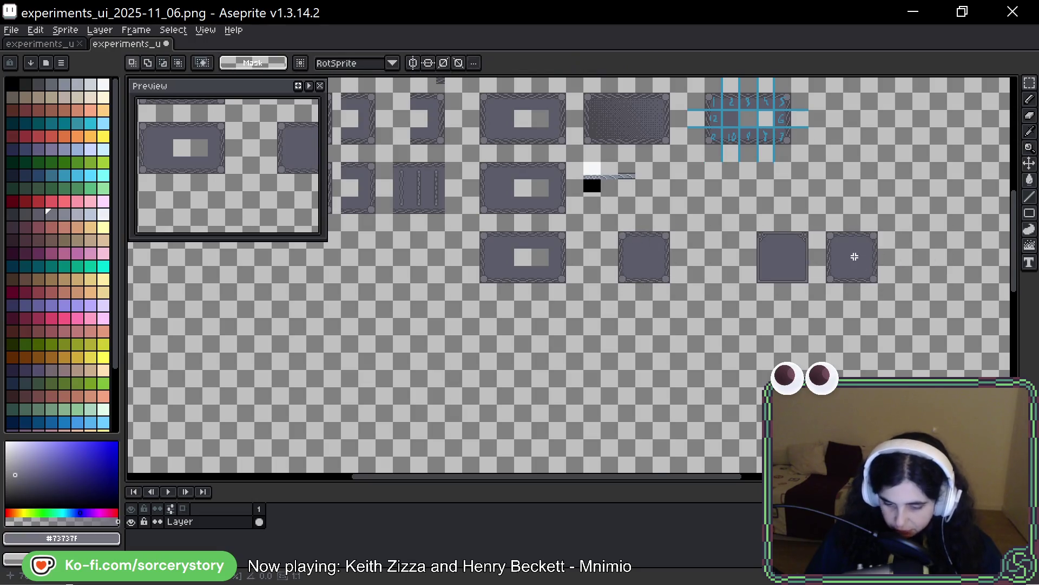
# Step: Zoom in on both squares and sketch loops over the ornate frame's top-right and bottom-left corners
pyautogui.scroll(3, 854, 255)
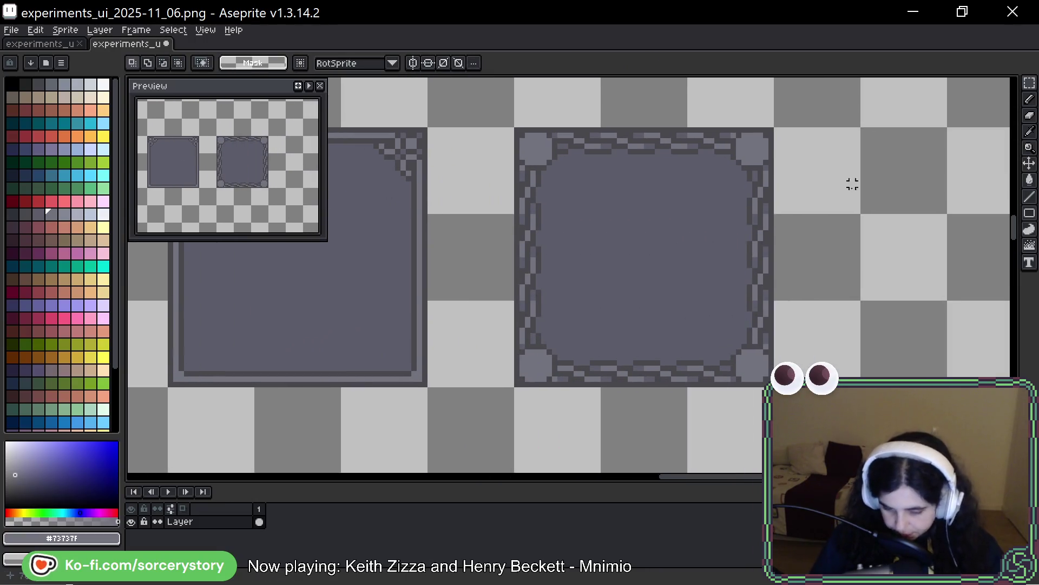
pyautogui.moveTo(689, 321); pyautogui.dragTo(750, 323)
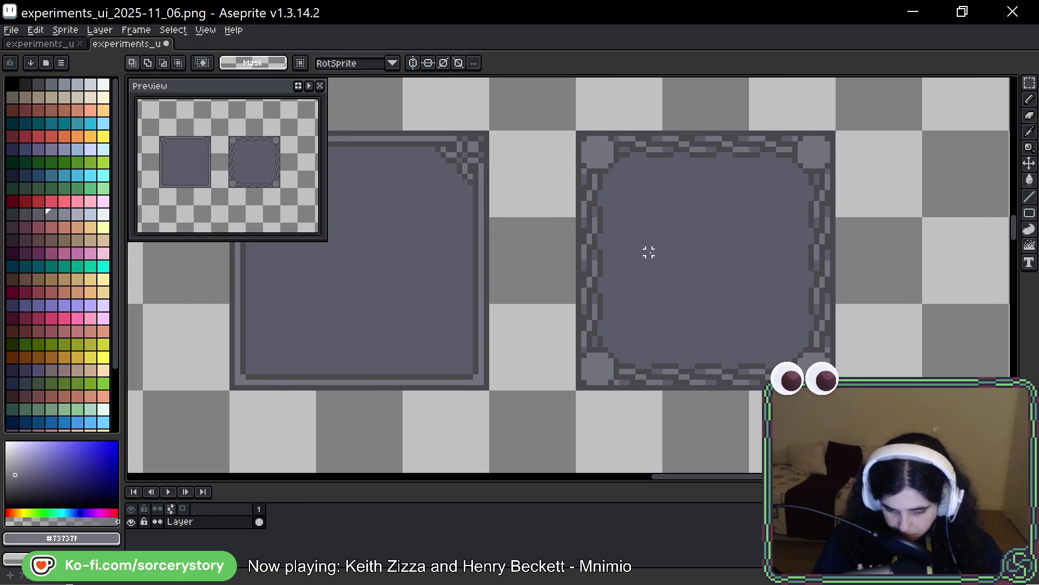
pyautogui.moveTo(649, 253)
pyautogui.mouseDown()
pyautogui.moveTo(687, 372)
pyautogui.moveTo(768, 292)
pyautogui.mouseUp()
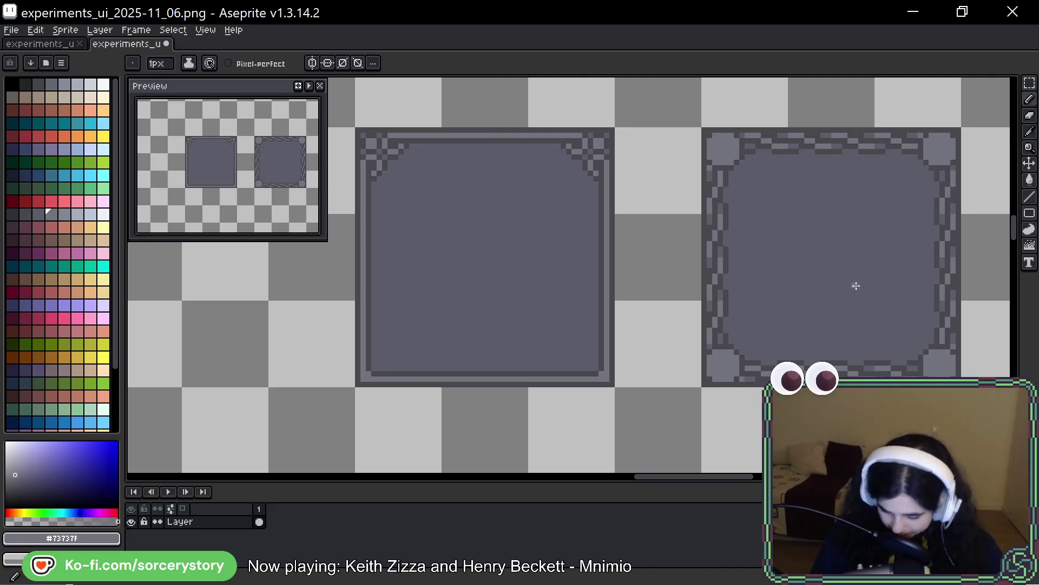
pyautogui.moveTo(912, 258); pyautogui.dragTo(877, 243)
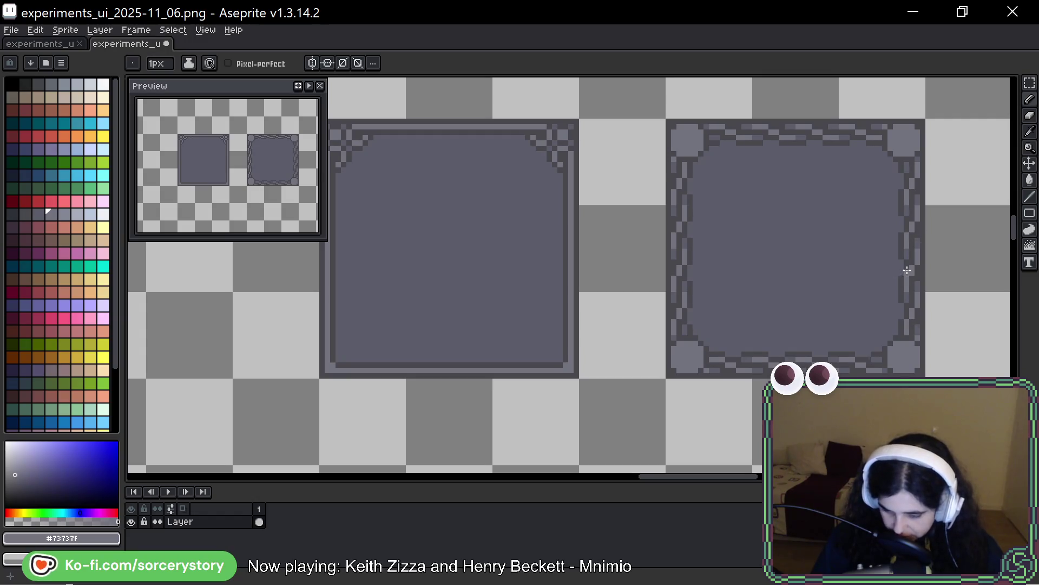
pyautogui.moveTo(907, 106)
pyautogui.mouseDown()
pyautogui.moveTo(867, 130)
pyautogui.moveTo(877, 92)
pyautogui.mouseUp()
pyautogui.moveTo(725, 305)
pyautogui.mouseDown()
pyautogui.moveTo(715, 428)
pyautogui.moveTo(736, 314)
pyautogui.mouseUp()
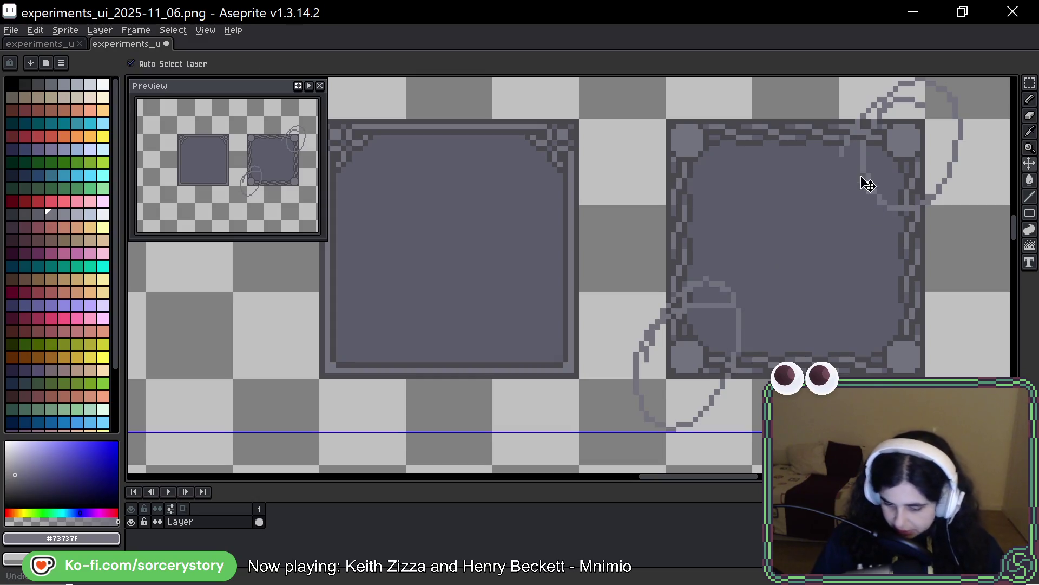
# Step: Undo the trial corner loops and the circle outline at the top right
pyautogui.hotkey('ctrl', 'z')
pyautogui.hotkey('ctrl', 'z')
pyautogui.moveTo(682, 102)
pyautogui.mouseDown()
pyautogui.moveTo(644, 178)
pyautogui.moveTo(634, 130)
pyautogui.moveTo(687, 206)
pyautogui.mouseUp()
pyautogui.press('v')
pyautogui.hotkey('ctrl', 'z')
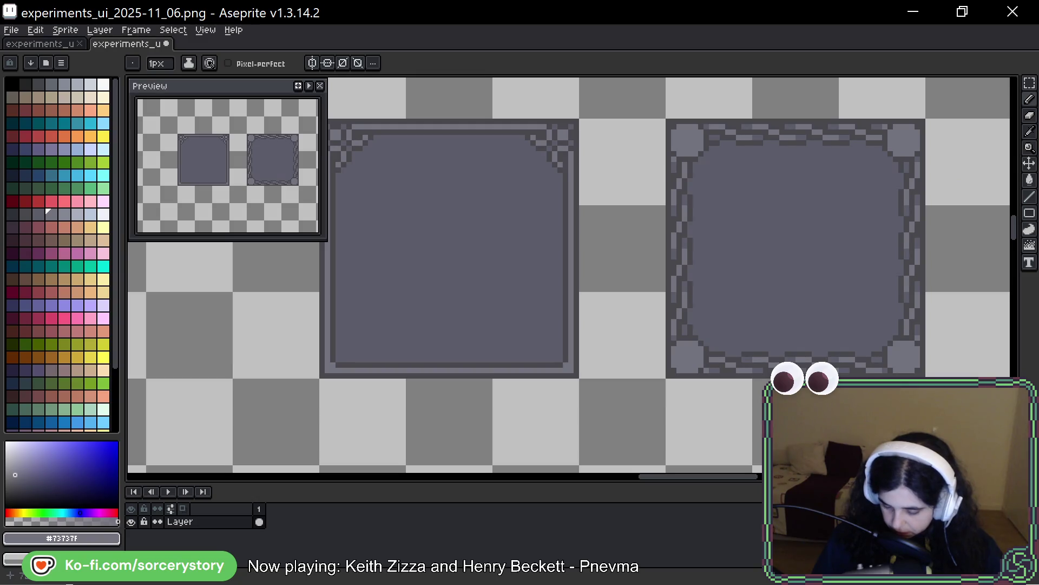
pyautogui.moveTo(813, 274); pyautogui.dragTo(796, 283)
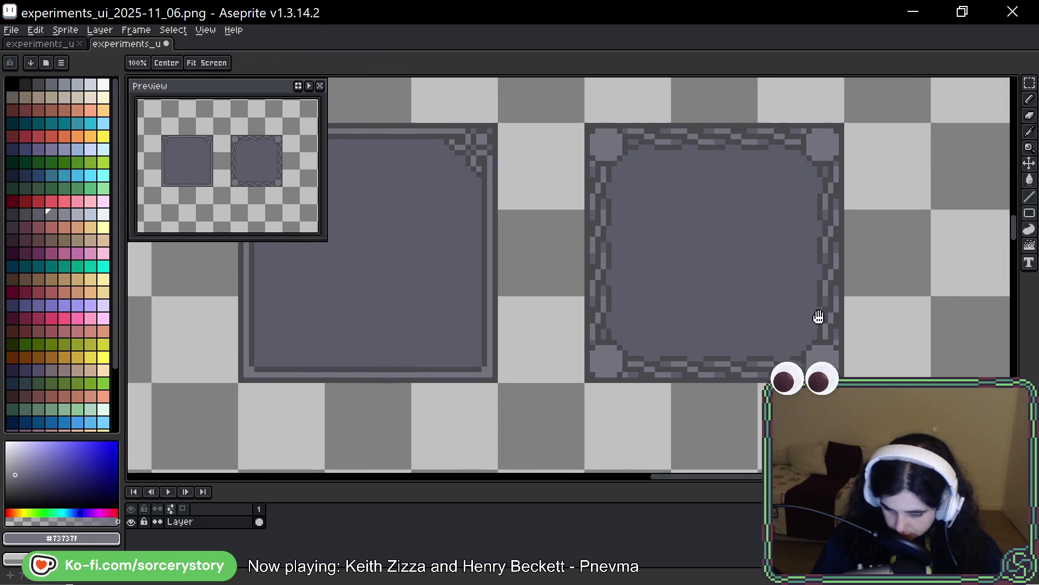
pyautogui.moveTo(817, 318); pyautogui.dragTo(761, 303)
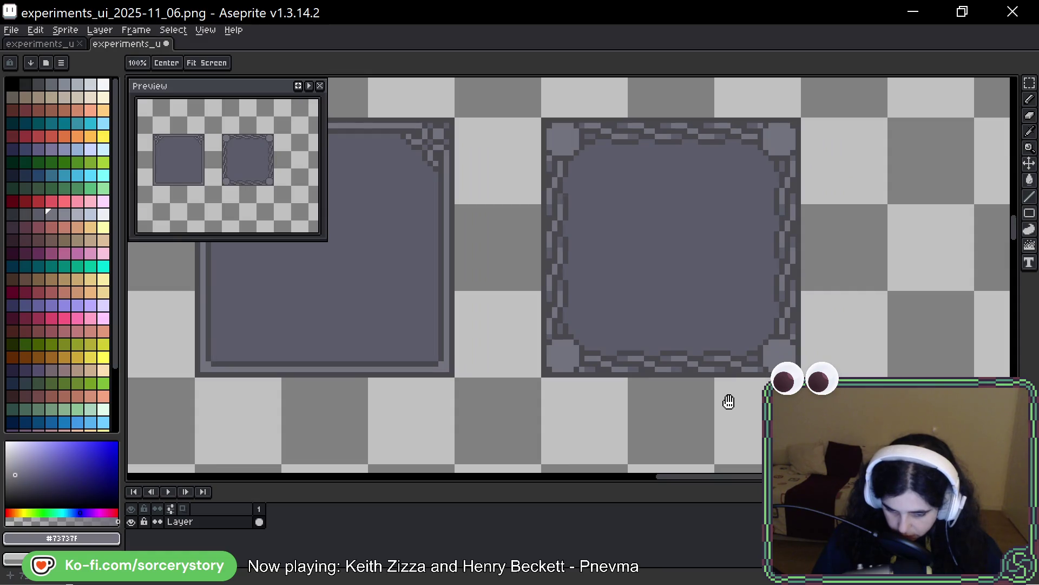
pyautogui.press('ctrl')
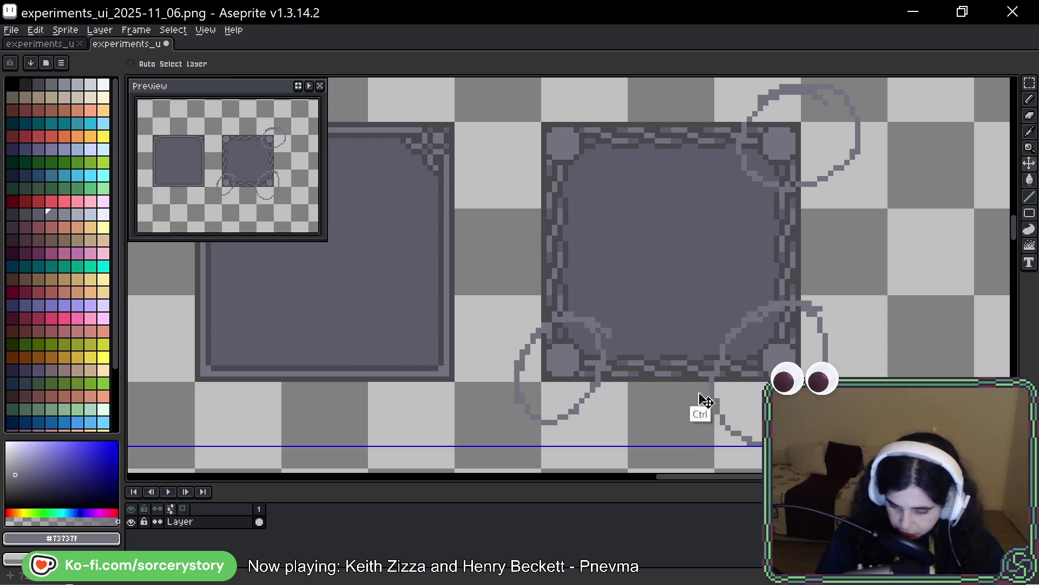
pyautogui.hotkey('ctrl', 'z')
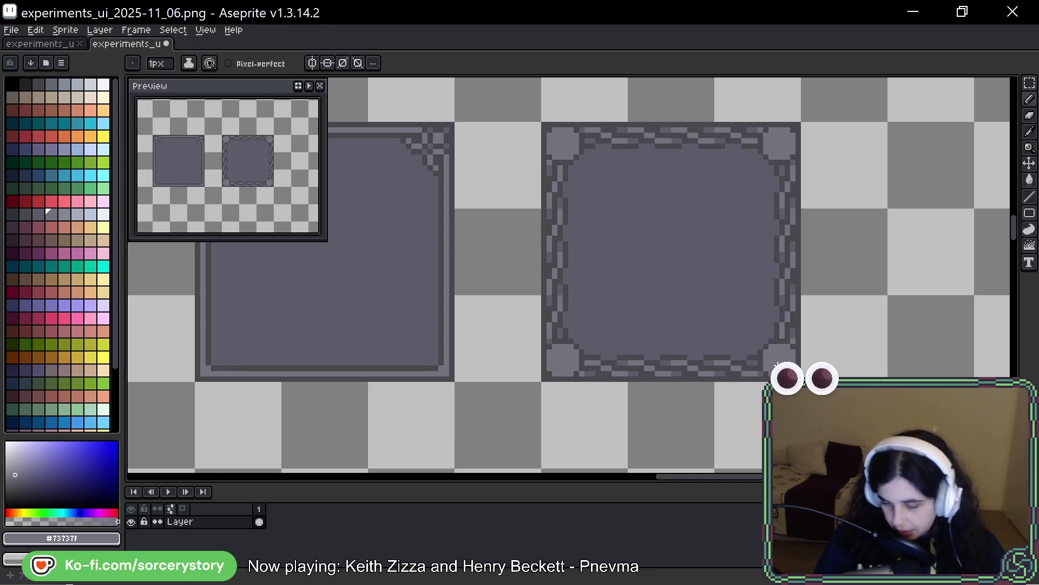
# Step: Pan to centre the ornate square frame and save the sprite sheet with Ctrl+S
pyautogui.press('space')
pyautogui.moveTo(923, 248); pyautogui.dragTo(872, 243)
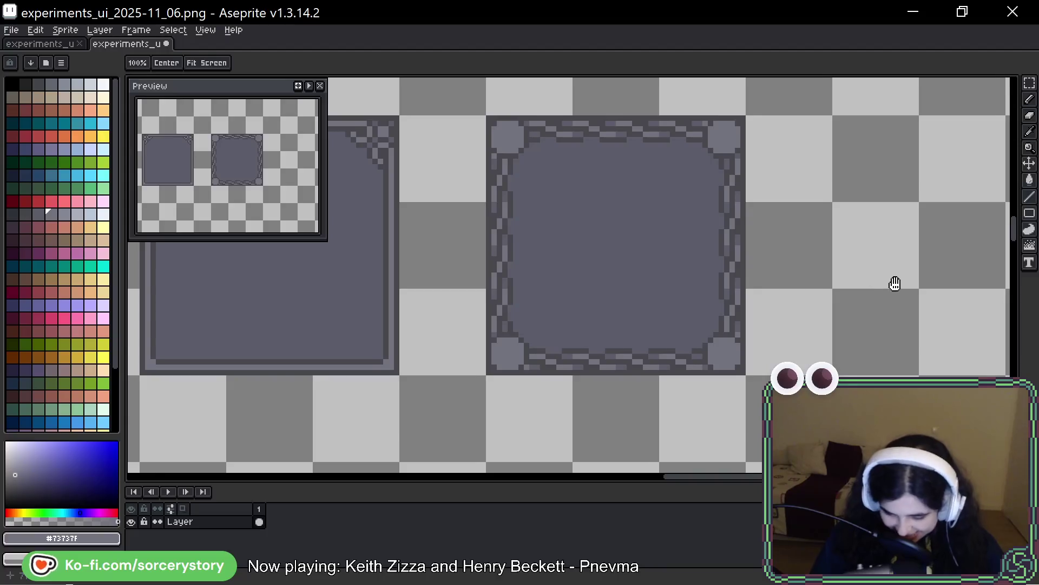
pyautogui.moveTo(895, 283); pyautogui.dragTo(800, 309)
pyautogui.moveTo(827, 343); pyautogui.dragTo(791, 308)
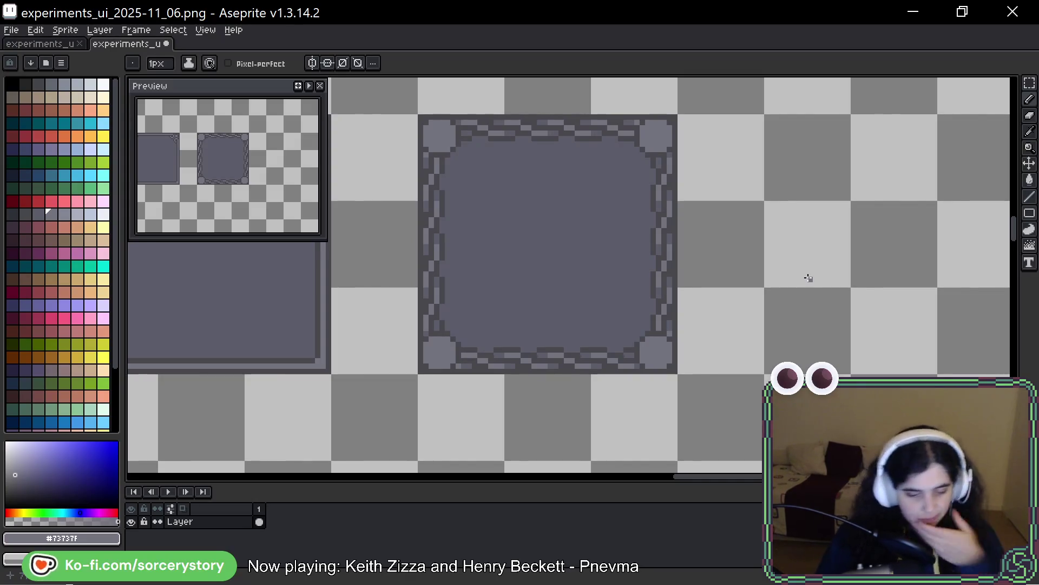
pyautogui.hotkey('ctrl', 's')
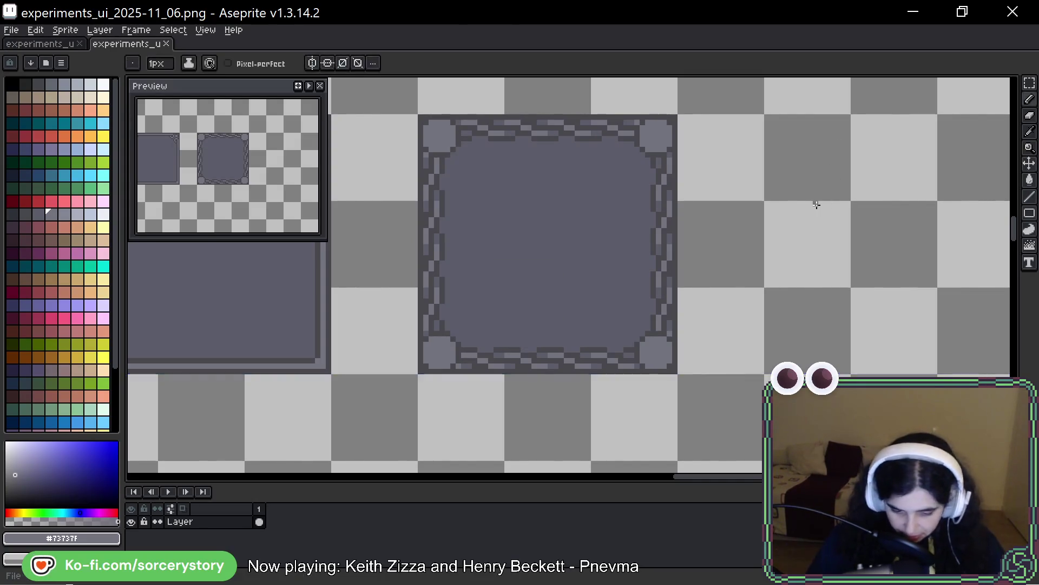
pyautogui.scroll(-5, 812, 202)
pyautogui.scroll(5, 524, 232)
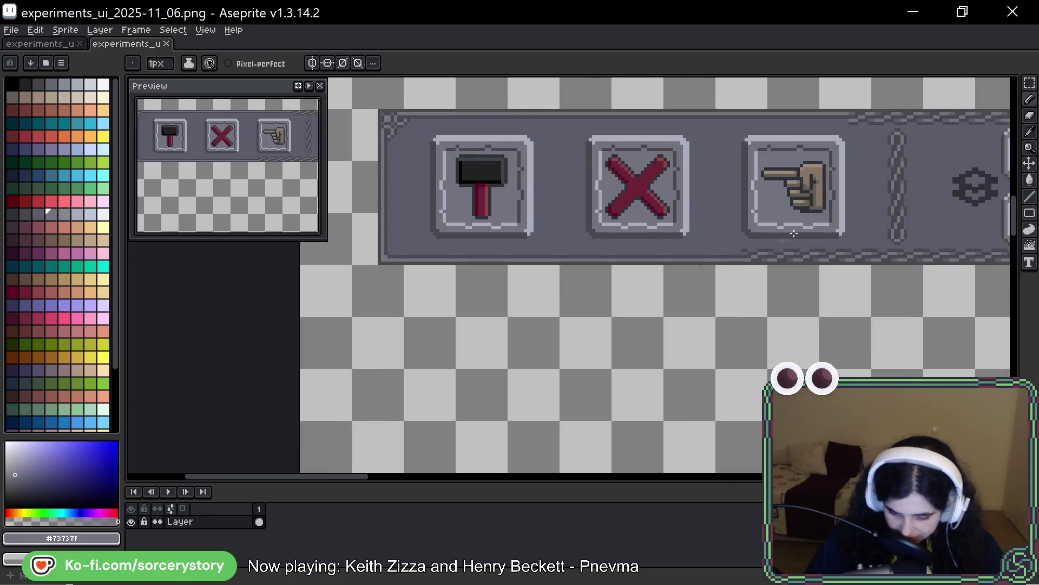
pyautogui.moveTo(796, 249); pyautogui.dragTo(541, 249)
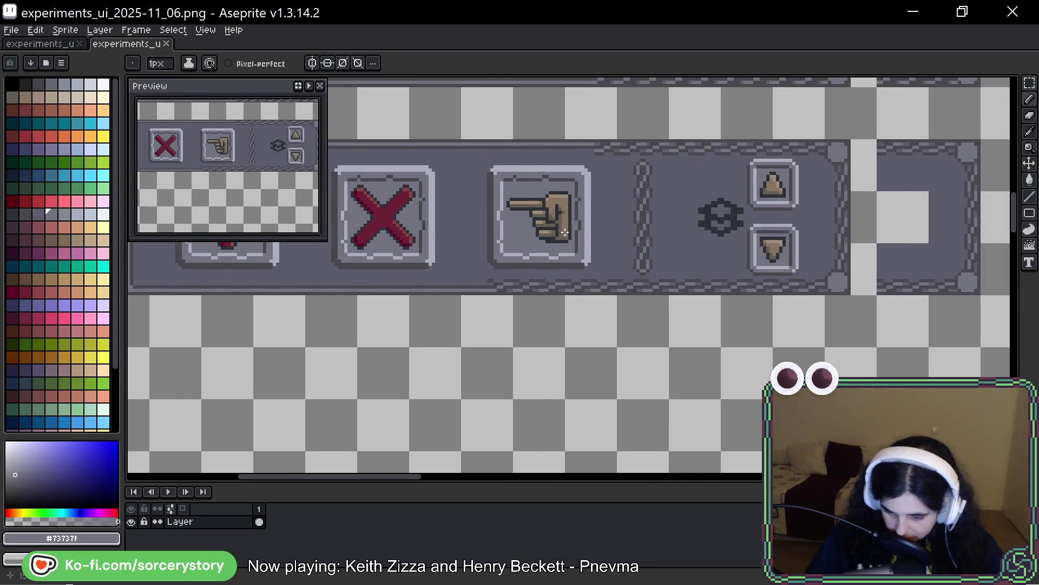
pyautogui.scroll(-3, 563, 233)
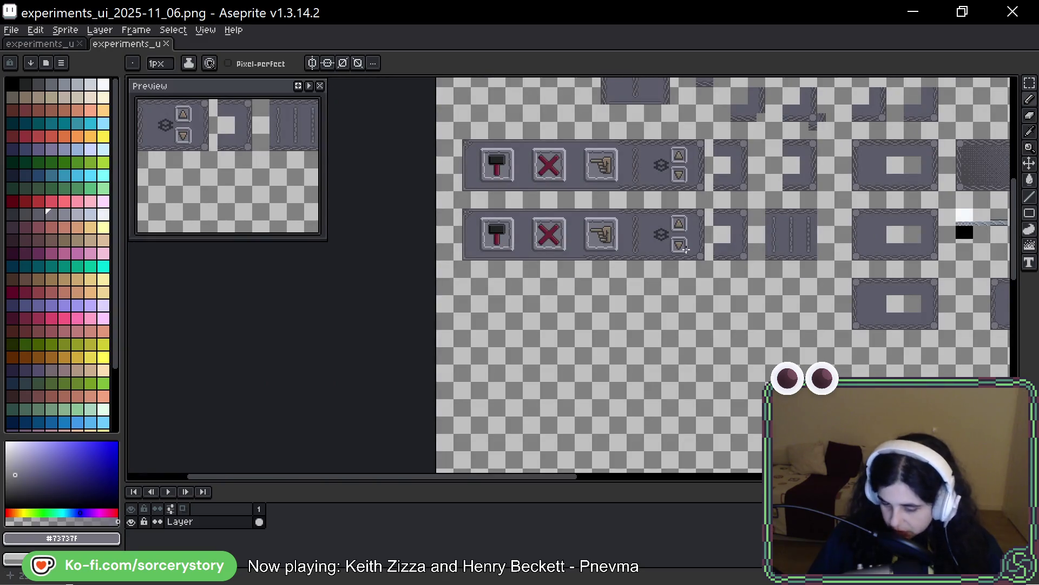
pyautogui.scroll(4, 640, 224)
pyautogui.moveTo(654, 186)
pyautogui.mouseDown()
pyautogui.moveTo(665, 281)
pyautogui.moveTo(649, 216)
pyautogui.mouseUp()
pyautogui.hotkey('ctrl', 'z')
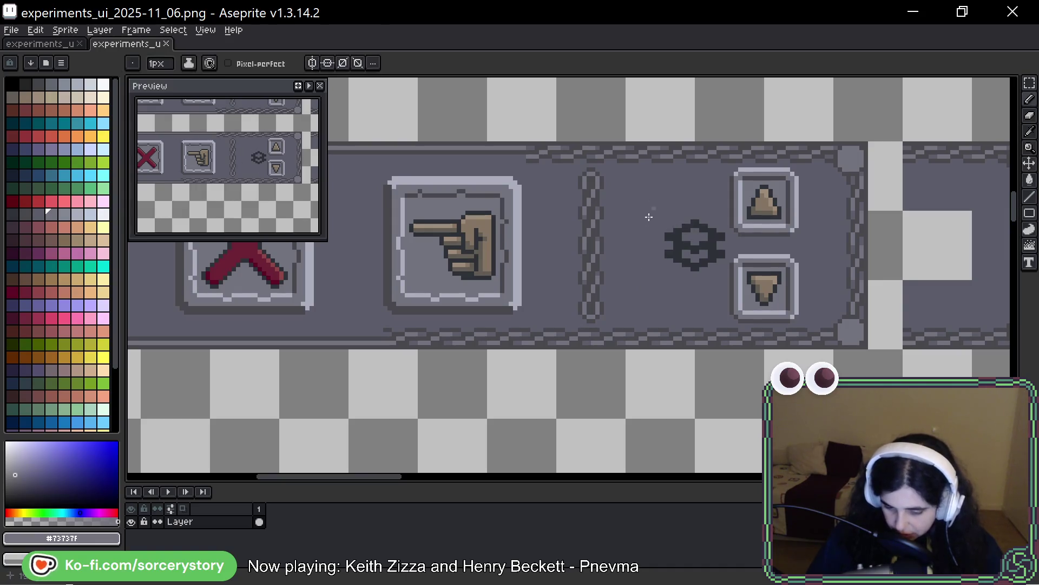
pyautogui.moveTo(636, 182)
pyautogui.mouseDown()
pyautogui.moveTo(677, 299)
pyautogui.moveTo(636, 237)
pyautogui.mouseUp()
pyautogui.hotkey('ctrl', 'z')
pyautogui.moveTo(824, 187)
pyautogui.mouseDown()
pyautogui.moveTo(807, 249)
pyautogui.moveTo(831, 311)
pyautogui.mouseUp()
pyautogui.hotkey('ctrl', 'z')
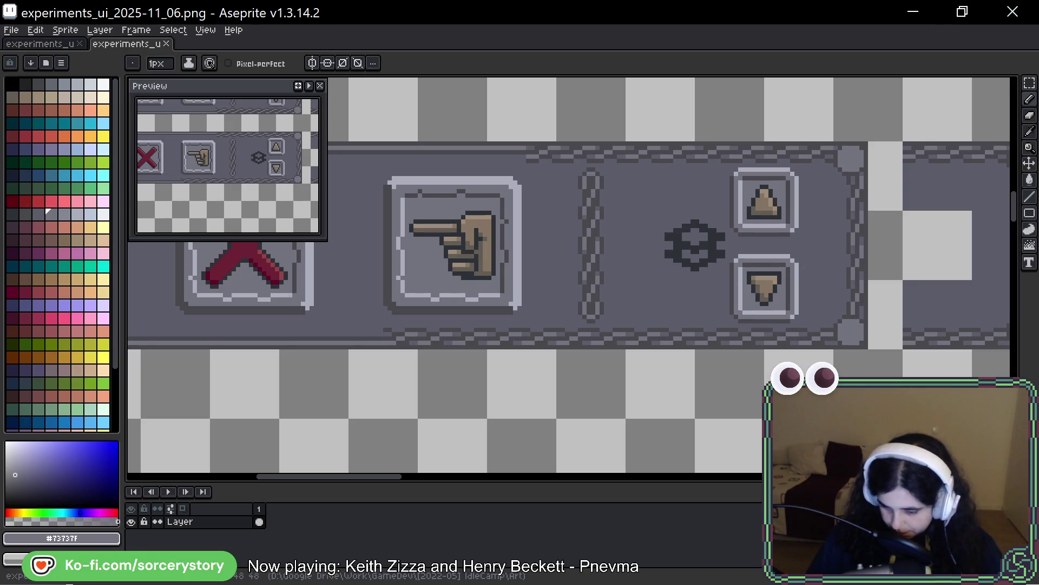
pyautogui.hscroll(-3, 657, 162)
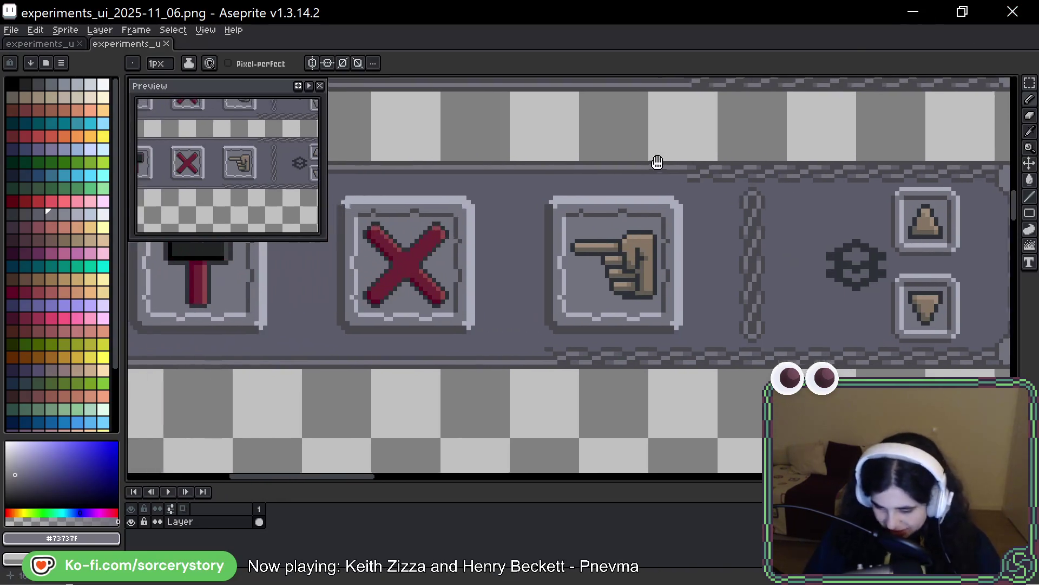
pyautogui.click(1030, 82)
pyautogui.scroll(1, 901, 176)
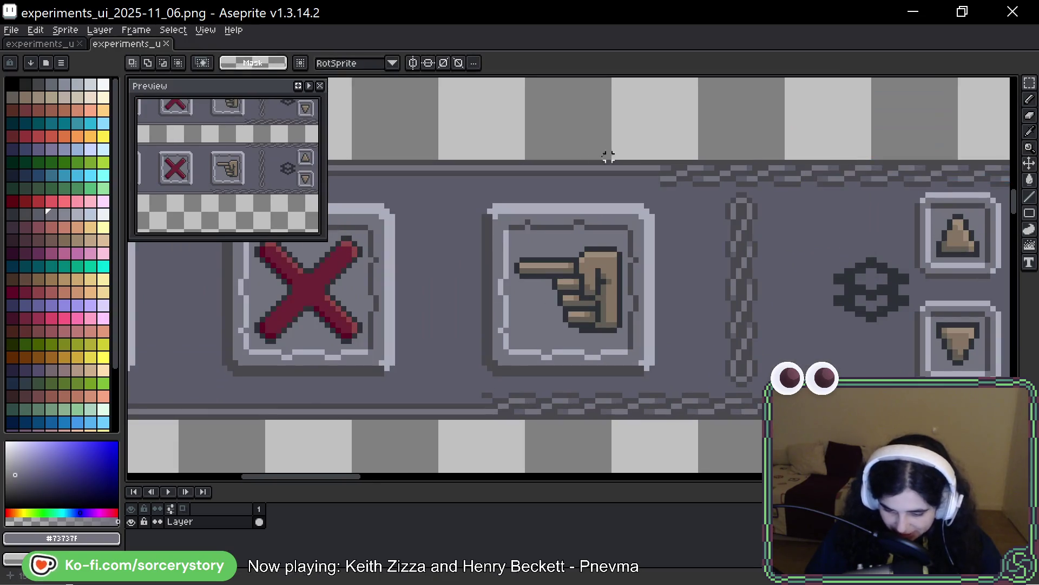
pyautogui.hscroll(3, 572, 161)
pyautogui.hscroll(-2, 650, 161)
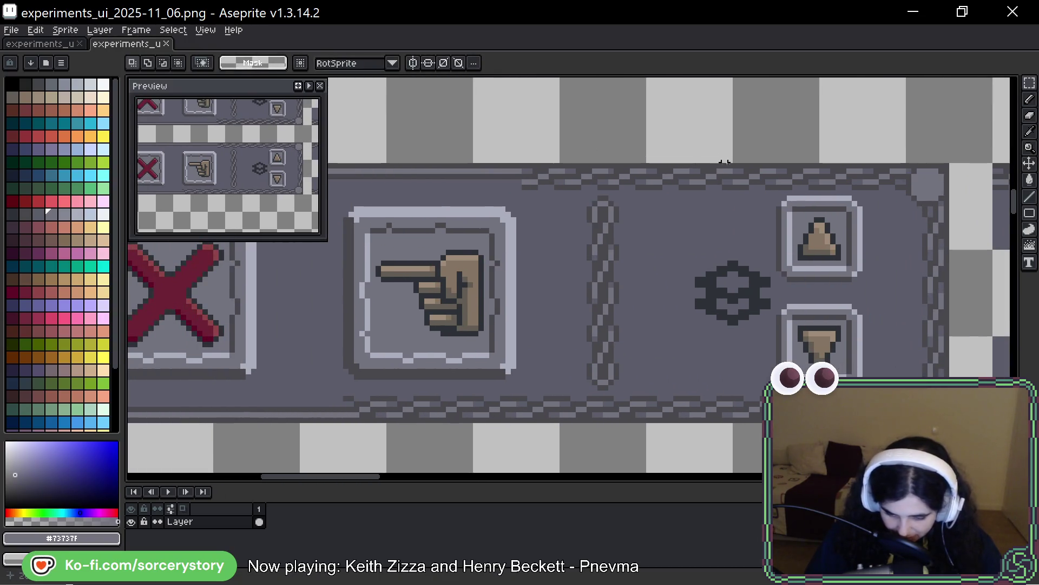
pyautogui.moveTo(730, 164); pyautogui.dragTo(558, 198)
pyautogui.moveTo(676, 186)
pyautogui.mouseDown()
pyautogui.moveTo(151, 169)
pyautogui.moveTo(569, 179)
pyautogui.mouseUp()
pyautogui.press('Escape')
pyautogui.hscroll(5, 880, 112)
pyautogui.moveTo(715, 181)
pyautogui.mouseDown()
pyautogui.moveTo(557, 190)
pyautogui.moveTo(585, 180)
pyautogui.moveTo(585, 153)
pyautogui.moveTo(595, 152)
pyautogui.moveTo(596, 192)
pyautogui.moveTo(595, 135)
pyautogui.mouseUp()
pyautogui.press('Return')
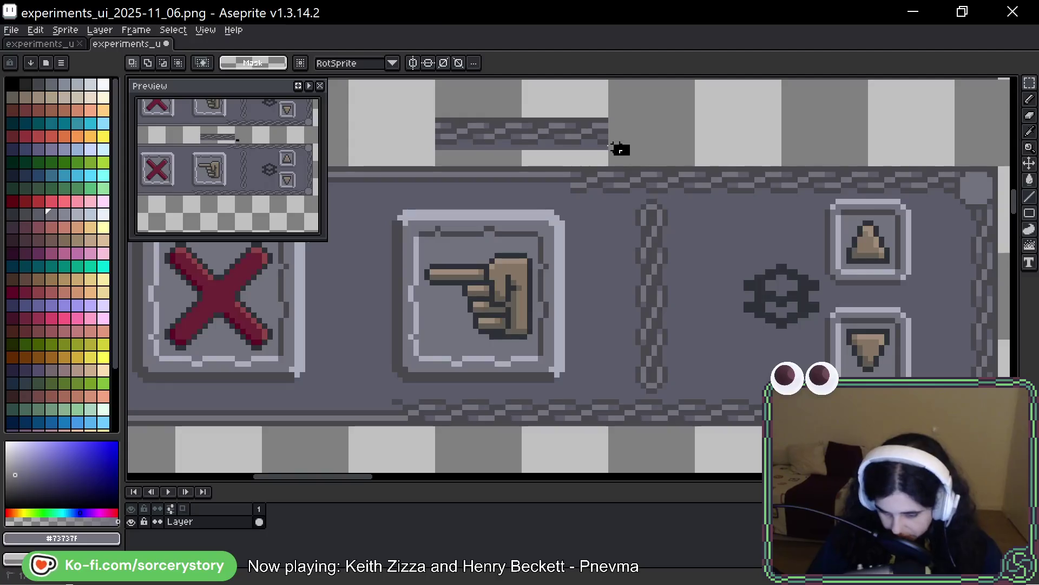
pyautogui.press('Delete')
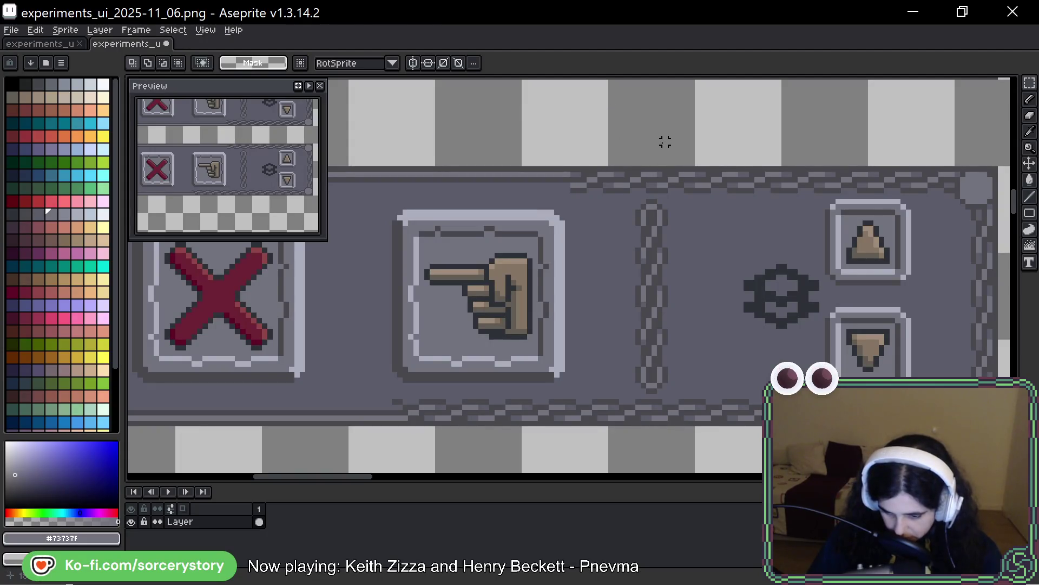
pyautogui.moveTo(741, 190)
pyautogui.mouseDown()
pyautogui.moveTo(742, 213)
pyautogui.moveTo(563, 192)
pyautogui.moveTo(571, 197)
pyautogui.moveTo(653, 184)
pyautogui.moveTo(519, 152)
pyautogui.moveTo(487, 166)
pyautogui.moveTo(525, 140)
pyautogui.moveTo(506, 165)
pyautogui.moveTo(485, 158)
pyautogui.moveTo(494, 260)
pyautogui.moveTo(1015, 164)
pyautogui.moveTo(843, 164)
pyautogui.moveTo(850, 158)
pyautogui.mouseUp()
pyautogui.scroll(2, 519, 142)
pyautogui.press('Escape')
pyautogui.hscroll(-3, 710, 176)
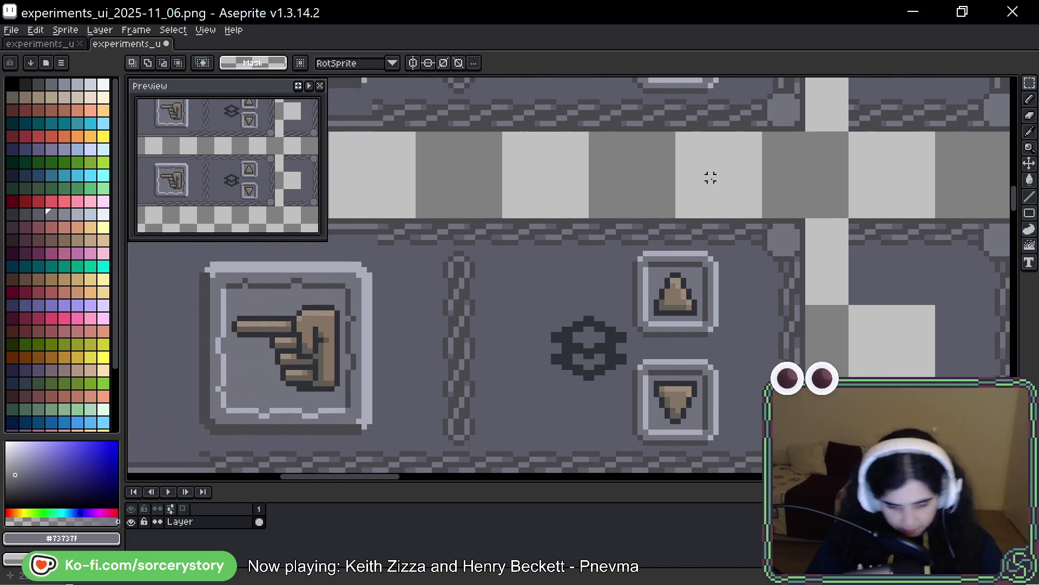
pyautogui.scroll(-2, 593, 121)
pyautogui.hscroll(-2, 593, 121)
pyautogui.scroll(-2, 600, 156)
pyautogui.scroll(-1, 600, 155)
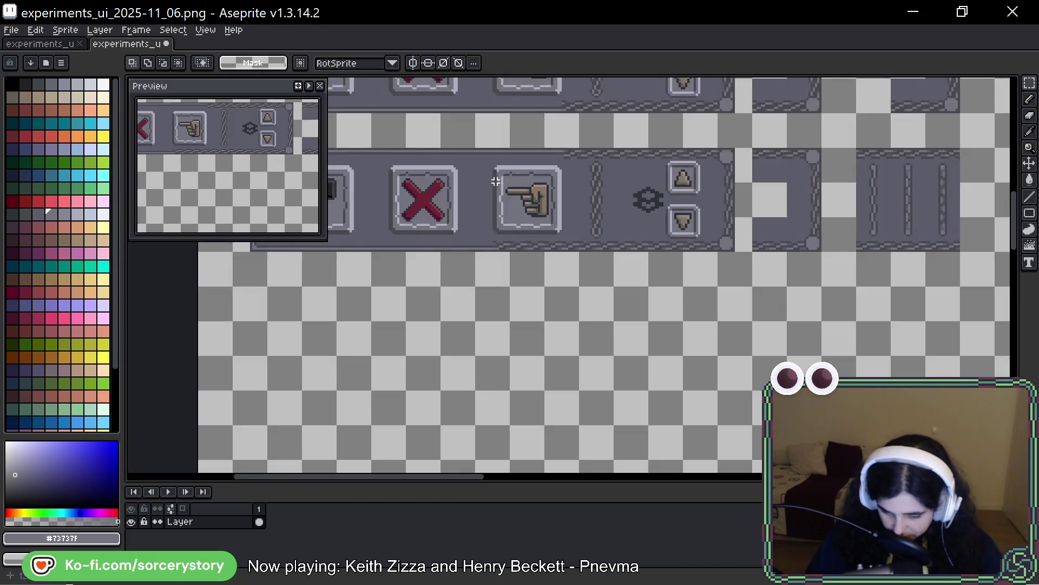
# Step: Duplicate the whole icon toolbar panel and drop the copy just below
pyautogui.hscroll(-3, 506, 157)
pyautogui.hscroll(3, 513, 136)
pyautogui.moveTo(320, 130)
pyautogui.mouseDown()
pyautogui.moveTo(807, 213)
pyautogui.moveTo(845, 238)
pyautogui.mouseUp()
pyautogui.keyDown('ctrl'); pyautogui.moveTo(685, 181); pyautogui.dragTo(685, 321); pyautogui.keyUp('ctrl')
pyautogui.press('Return')
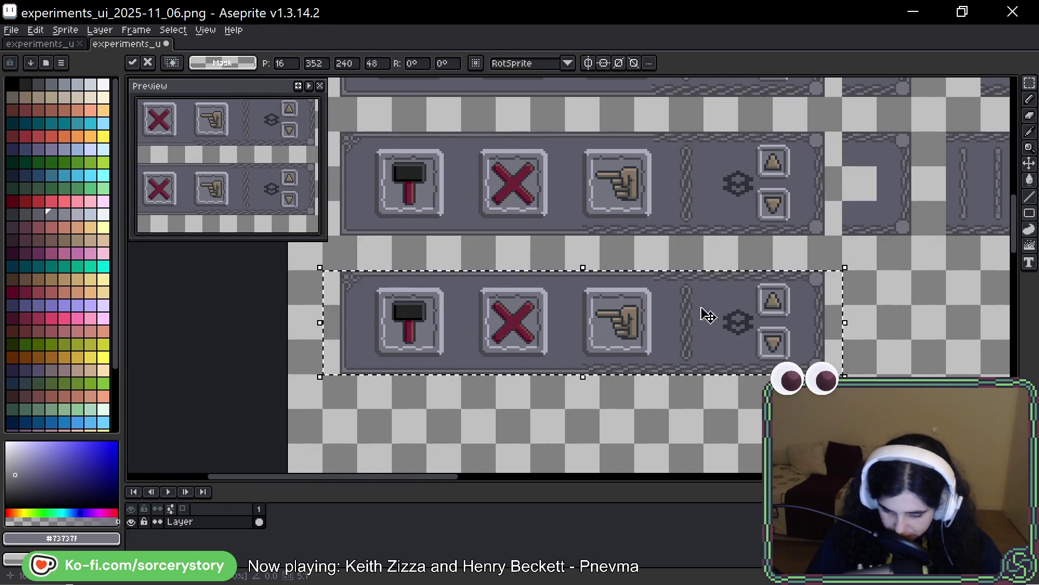
# Step: Stretch a blank strip over the copy's hammer, cross and hand buttons
pyautogui.scroll(-2, 703, 314)
pyautogui.scroll(2, 733, 239)
pyautogui.moveTo(688, 210); pyautogui.dragTo(676, 348)
pyautogui.moveTo(674, 275)
pyautogui.mouseDown()
pyautogui.moveTo(132, 292)
pyautogui.moveTo(773, 297)
pyautogui.moveTo(668, 301)
pyautogui.mouseUp()
pyautogui.hscroll(-3, 725, 260)
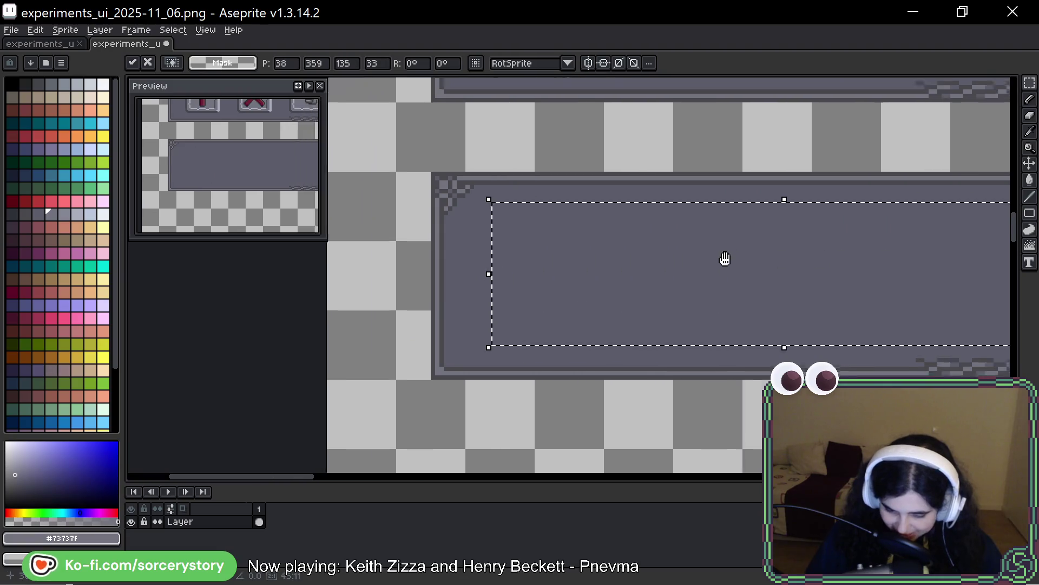
pyautogui.press('Return')
pyautogui.hscroll(5, 725, 259)
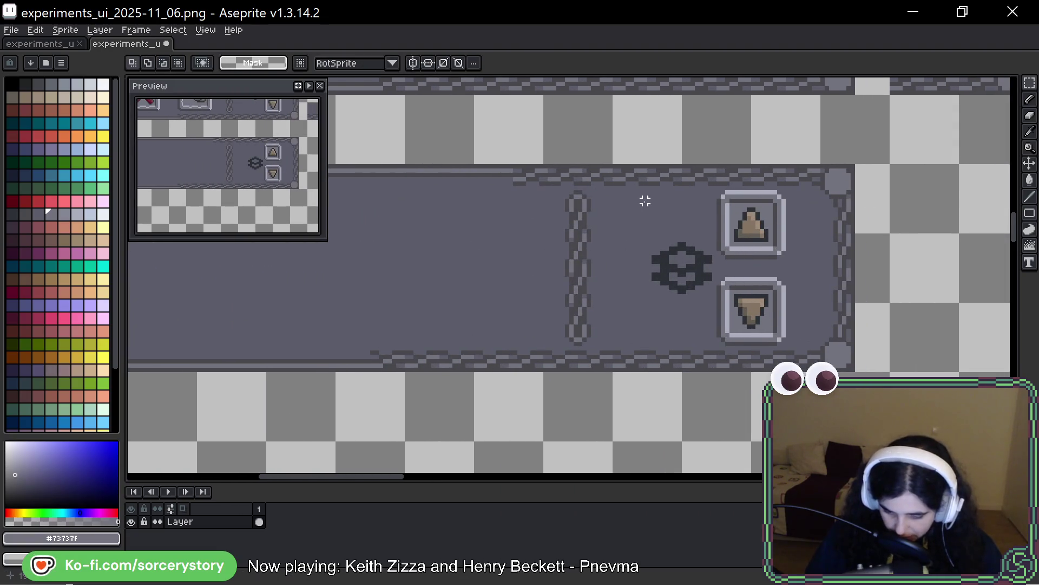
# Step: Shift several bar tiles left along the copied bar, then clear the selection
pyautogui.moveTo(641, 175)
pyautogui.mouseDown()
pyautogui.moveTo(633, 170)
pyautogui.moveTo(657, 202)
pyautogui.moveTo(569, 188)
pyautogui.moveTo(423, 197)
pyautogui.moveTo(401, 210)
pyautogui.mouseUp()
pyautogui.hscroll(-5, 703, 306)
pyautogui.click(703, 306)
pyautogui.moveTo(904, 352); pyautogui.dragTo(174, 342)
pyautogui.click(454, 249)
pyautogui.moveTo(614, 198)
pyautogui.mouseDown()
pyautogui.moveTo(627, 209)
pyautogui.moveTo(399, 214)
pyautogui.mouseUp()
pyautogui.hscroll(-3, 399, 213)
pyautogui.moveTo(592, 208); pyautogui.dragTo(411, 216)
pyautogui.click(413, 315)
pyautogui.moveTo(413, 315); pyautogui.dragTo(425, 342)
pyautogui.hotkey('ctrl', 'd')
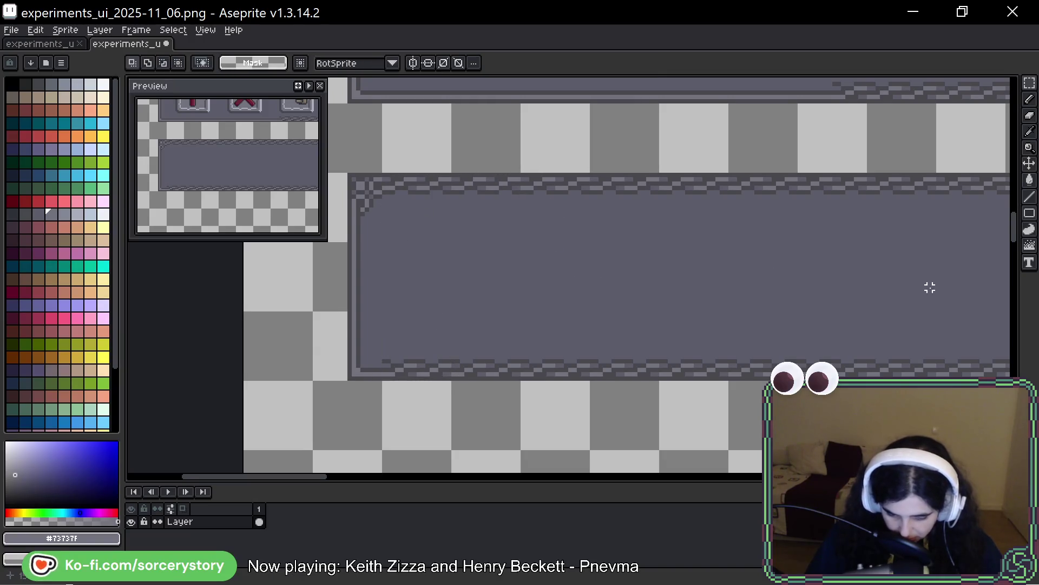
# Step: Move the 240×48 bar right to 496, 416 beneath the square frames
pyautogui.scroll(-1, 583, 267)
pyautogui.scroll(-1, 429, 255)
pyautogui.hscroll(-3, 556, 247)
pyautogui.moveTo(415, 225); pyautogui.dragTo(940, 334)
pyautogui.moveTo(605, 263)
pyautogui.mouseDown()
pyautogui.moveTo(1012, 346)
pyautogui.moveTo(582, 446)
pyautogui.moveTo(666, 422)
pyautogui.moveTo(848, 316)
pyautogui.moveTo(583, 299)
pyautogui.mouseUp()
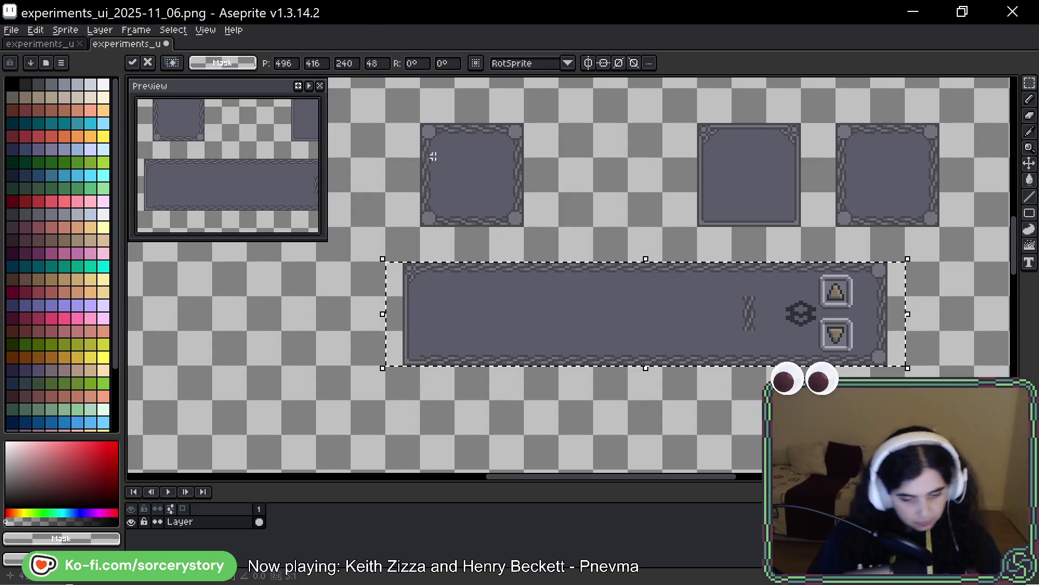
# Step: Commit the moved bar and copy a frame's top-left corner onto the bar's corner
pyautogui.scroll(2, 529, 253)
pyautogui.scroll(-3, 546, 211)
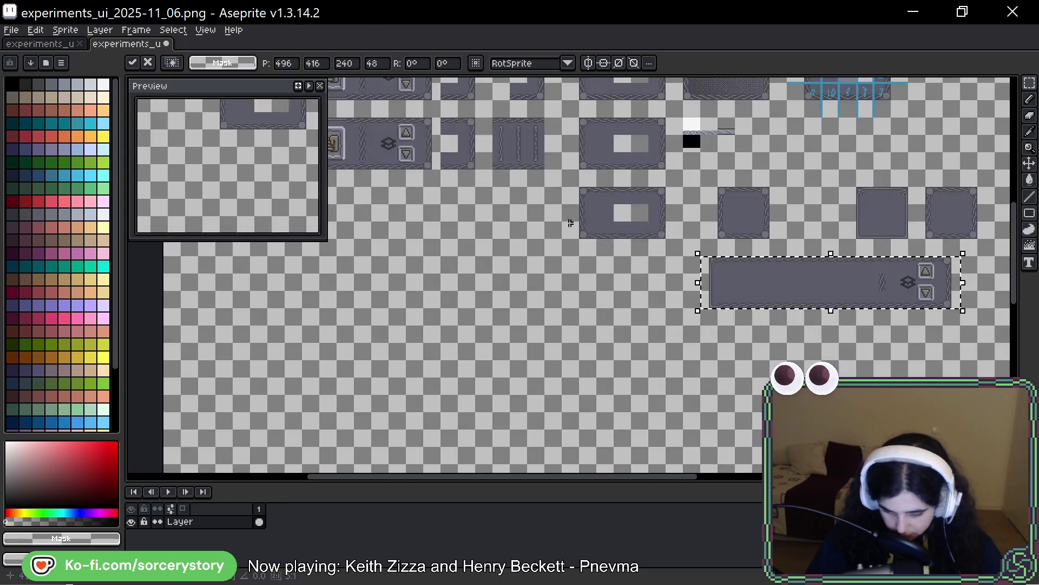
pyautogui.scroll(3, 546, 211)
pyautogui.press('Return')
pyautogui.scroll(-3, 546, 211)
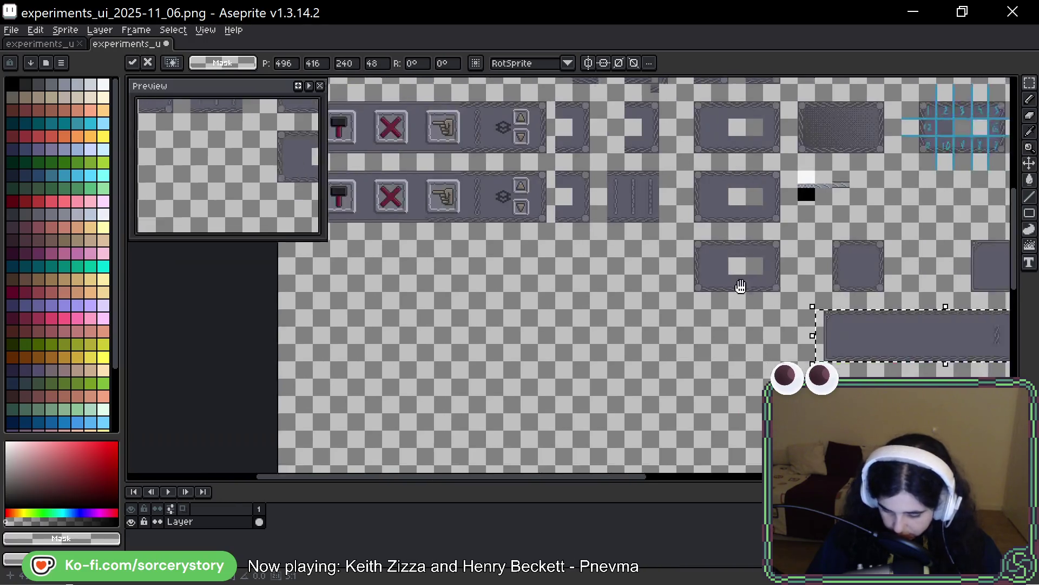
pyautogui.scroll(3, 597, 283)
pyautogui.moveTo(481, 142)
pyautogui.mouseDown()
pyautogui.moveTo(492, 153)
pyautogui.moveTo(492, 413)
pyautogui.moveTo(478, 363)
pyautogui.mouseUp()
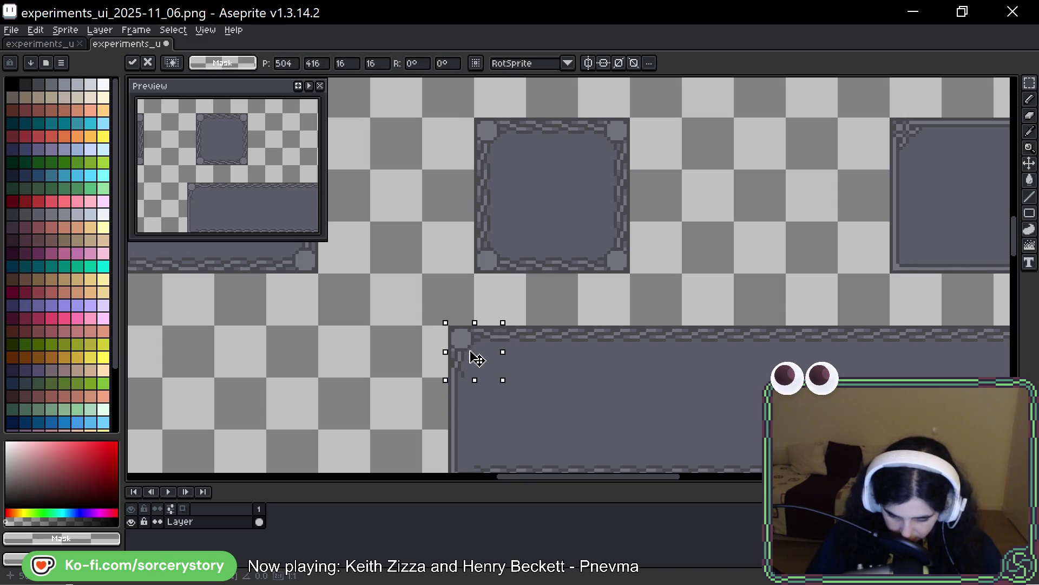
# Step: Copy the frame's top-edge pieces along the bar's top border
pyautogui.moveTo(523, 115)
pyautogui.mouseDown()
pyautogui.moveTo(581, 173)
pyautogui.moveTo(550, 165)
pyautogui.moveTo(547, 368)
pyautogui.moveTo(530, 352)
pyautogui.mouseUp()
pyautogui.press('Right')
pyautogui.press('Right')
pyautogui.press('Right')
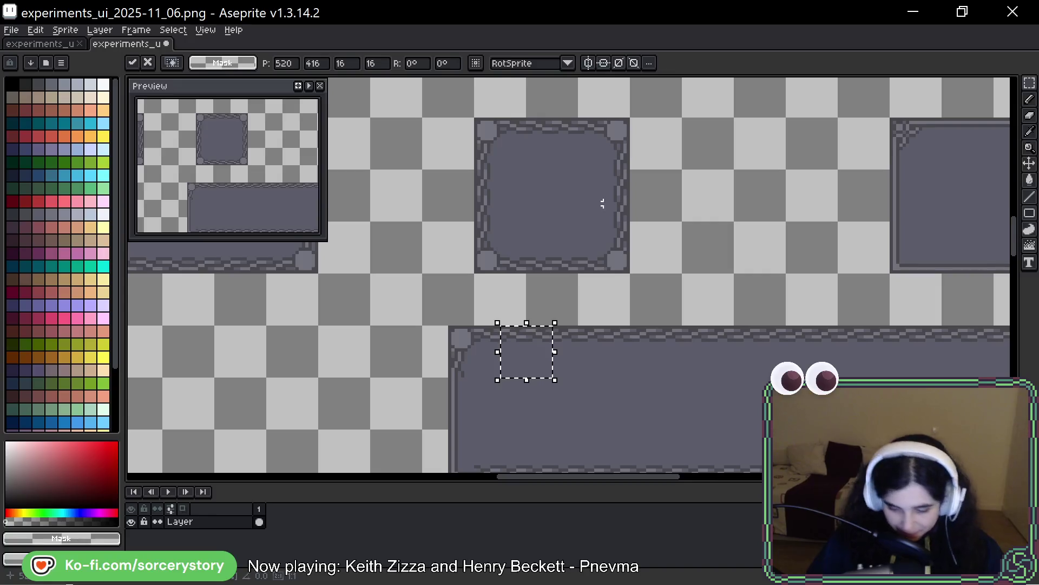
pyautogui.scroll(2, 566, 321)
pyautogui.moveTo(515, 284)
pyautogui.mouseDown()
pyautogui.moveTo(515, 202)
pyautogui.moveTo(599, 243)
pyautogui.mouseUp()
pyautogui.click(515, 231)
pyautogui.moveTo(515, 231)
pyautogui.mouseDown()
pyautogui.moveTo(540, 261)
pyautogui.moveTo(643, 248)
pyautogui.moveTo(938, 248)
pyautogui.moveTo(349, 242)
pyautogui.mouseUp()
pyautogui.moveTo(423, 264)
pyautogui.mouseDown()
pyautogui.moveTo(543, 251)
pyautogui.moveTo(973, 258)
pyautogui.moveTo(458, 245)
pyautogui.moveTo(704, 256)
pyautogui.mouseUp()
# Step: Commit a 16×16 border tile repositioned along the bar's bottom edge
pyautogui.moveTo(806, 319)
pyautogui.mouseDown()
pyautogui.moveTo(763, 231)
pyautogui.moveTo(775, 351)
pyautogui.mouseUp()
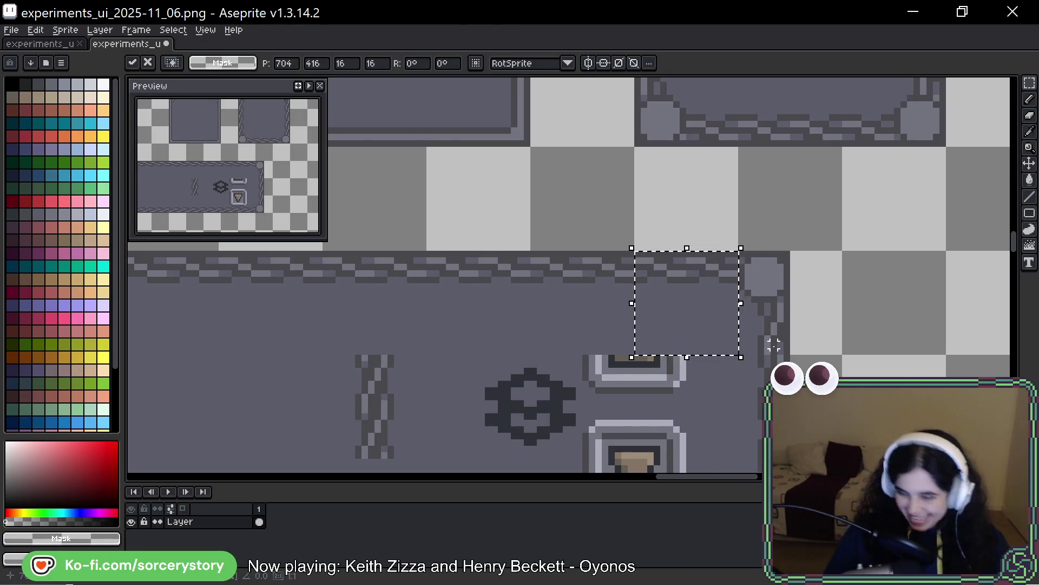
pyautogui.moveTo(774, 345)
pyautogui.mouseDown()
pyautogui.moveTo(803, 274)
pyautogui.moveTo(840, 269)
pyautogui.mouseUp()
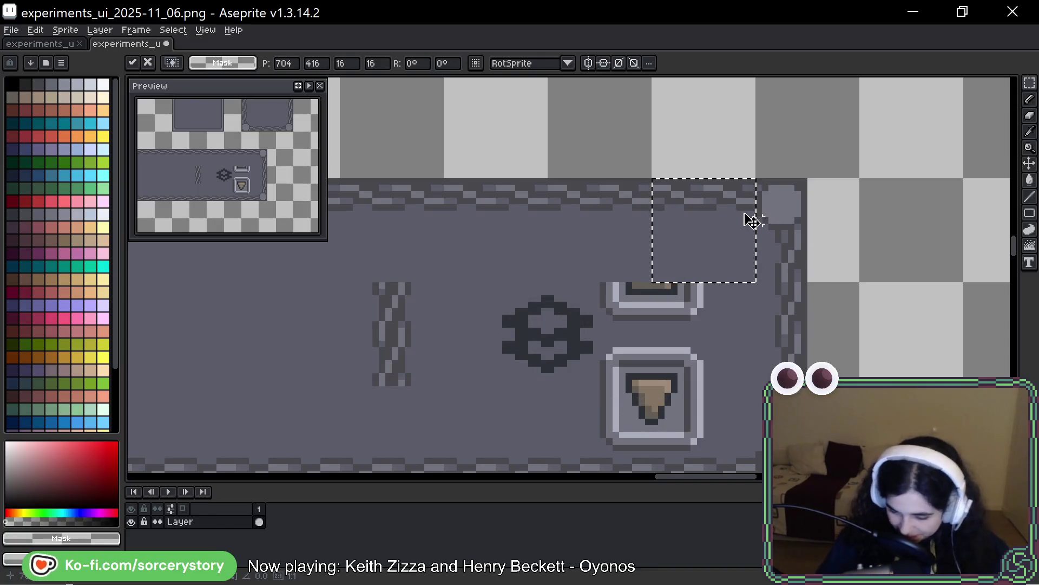
pyautogui.scroll(-2, 751, 220)
pyautogui.scroll(3, 695, 212)
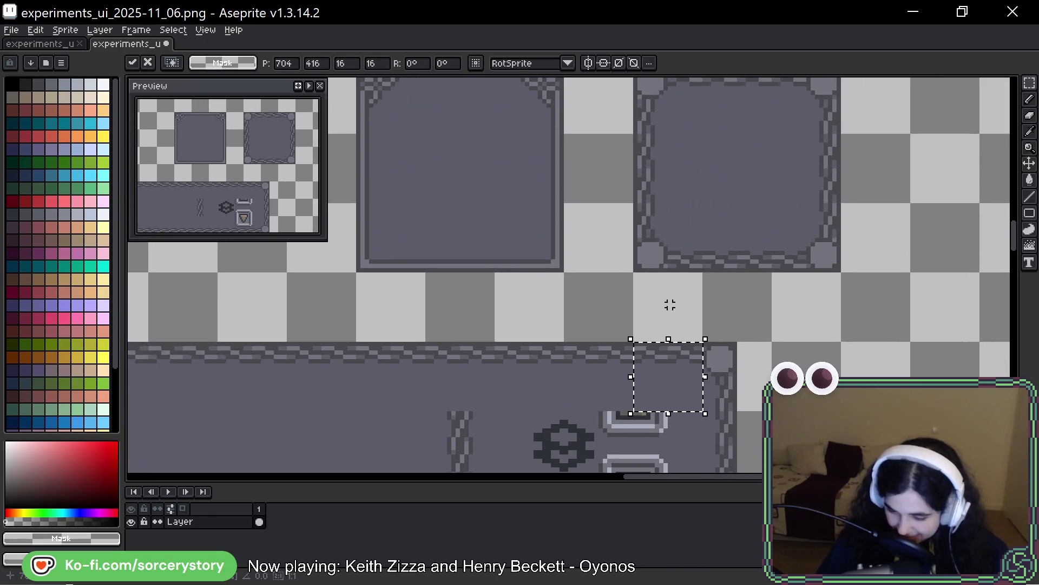
pyautogui.hotkey('ctrl', 'd')
# Step: Cover the upper arrow button on the bar's right end with a plain tile
pyautogui.moveTo(744, 305); pyautogui.dragTo(720, 171)
pyautogui.moveTo(736, 135)
pyautogui.mouseDown()
pyautogui.moveTo(689, 355)
pyautogui.moveTo(622, 399)
pyautogui.moveTo(636, 416)
pyautogui.moveTo(632, 404)
pyautogui.moveTo(564, 406)
pyautogui.moveTo(850, 322)
pyautogui.moveTo(756, 138)
pyautogui.moveTo(597, 445)
pyautogui.moveTo(569, 471)
pyautogui.moveTo(582, 364)
pyautogui.moveTo(566, 341)
pyautogui.moveTo(615, 348)
pyautogui.mouseUp()
pyautogui.click(606, 343)
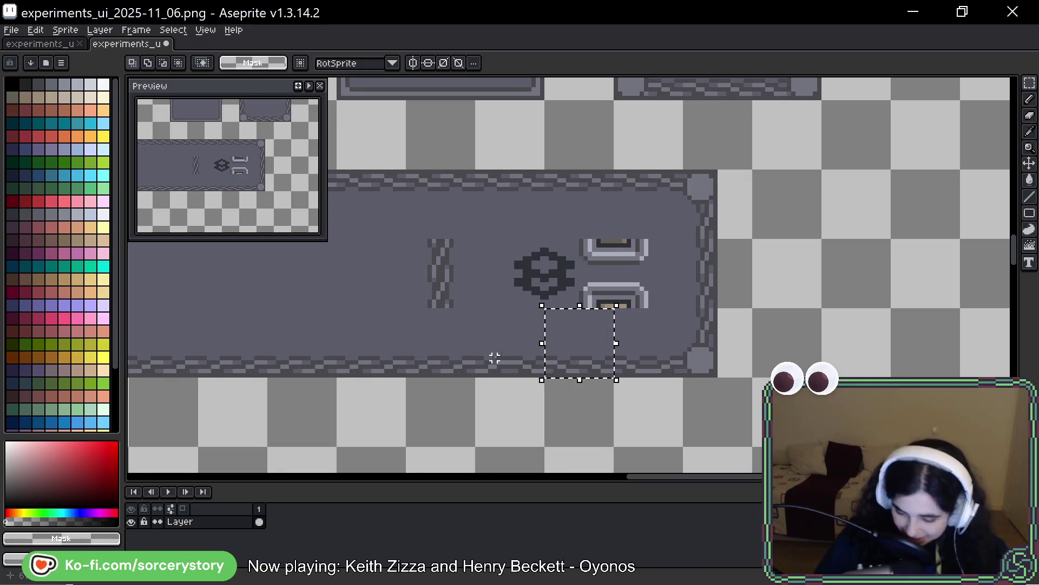
# Step: Move a border tile to the long bar's left end
pyautogui.moveTo(493, 355); pyautogui.dragTo(656, 271)
pyautogui.moveTo(748, 266)
pyautogui.mouseDown()
pyautogui.moveTo(573, 284)
pyautogui.moveTo(412, 277)
pyautogui.moveTo(680, 286)
pyautogui.moveTo(272, 293)
pyautogui.mouseUp()
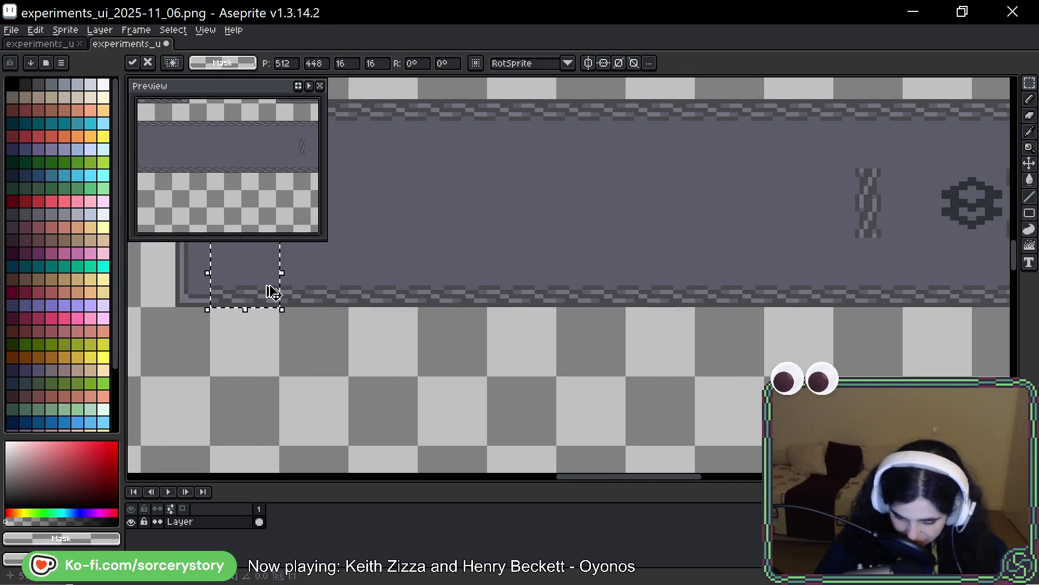
pyautogui.hotkey('ctrl', 'd')
pyautogui.moveTo(657, 297); pyautogui.dragTo(345, 275)
# Step: Copy a border tile from a frame above onto the bar's edge
pyautogui.scroll(5, 684, 308)
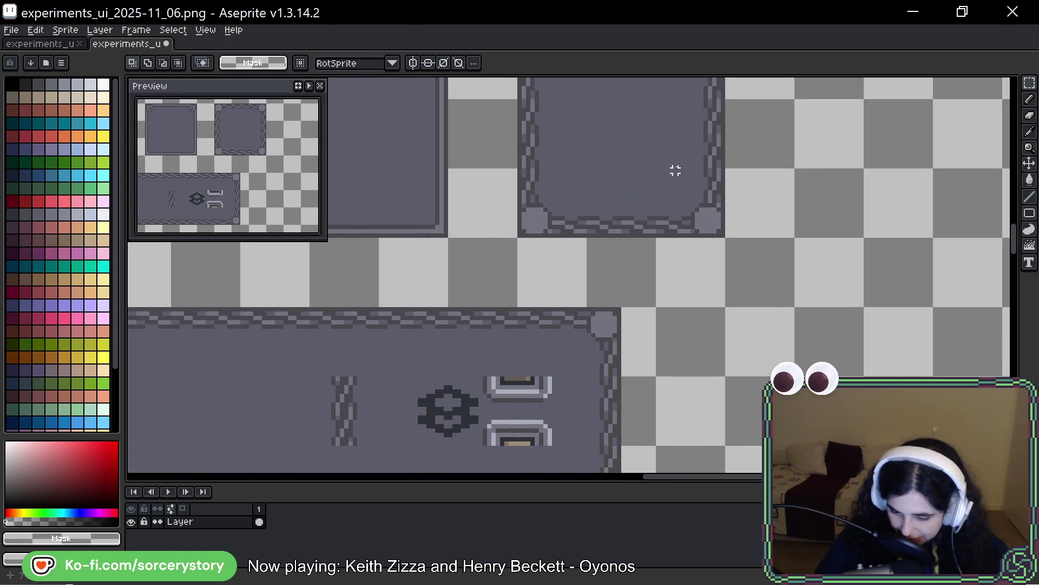
pyautogui.moveTo(654, 170); pyautogui.dragTo(728, 97)
pyautogui.moveTo(694, 150)
pyautogui.mouseDown()
pyautogui.moveTo(615, 376)
pyautogui.moveTo(590, 363)
pyautogui.moveTo(593, 347)
pyautogui.moveTo(576, 357)
pyautogui.moveTo(601, 353)
pyautogui.mouseUp()
pyautogui.scroll(-2, 691, 144)
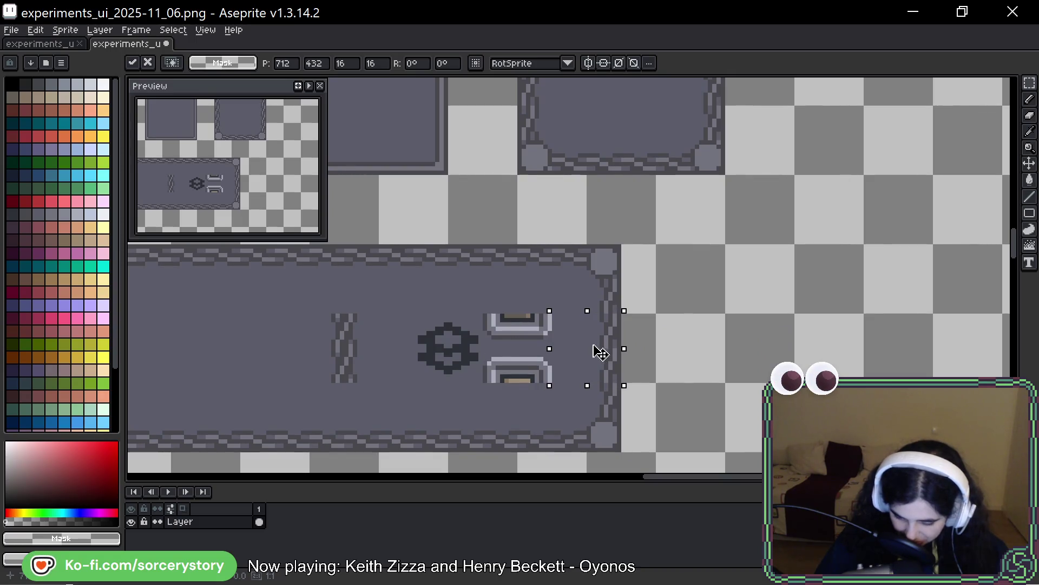
pyautogui.scroll(-1, 600, 353)
pyautogui.press('Return')
pyautogui.scroll(-2, 587, 281)
pyautogui.scroll(2, 587, 280)
# Step: Copy a corner tile from the top-right frame to the bar's left edge
pyautogui.moveTo(518, 242)
pyautogui.mouseDown()
pyautogui.moveTo(575, 298)
pyautogui.moveTo(123, 482)
pyautogui.moveTo(134, 364)
pyautogui.moveTo(436, 259)
pyautogui.moveTo(437, 250)
pyautogui.mouseUp()
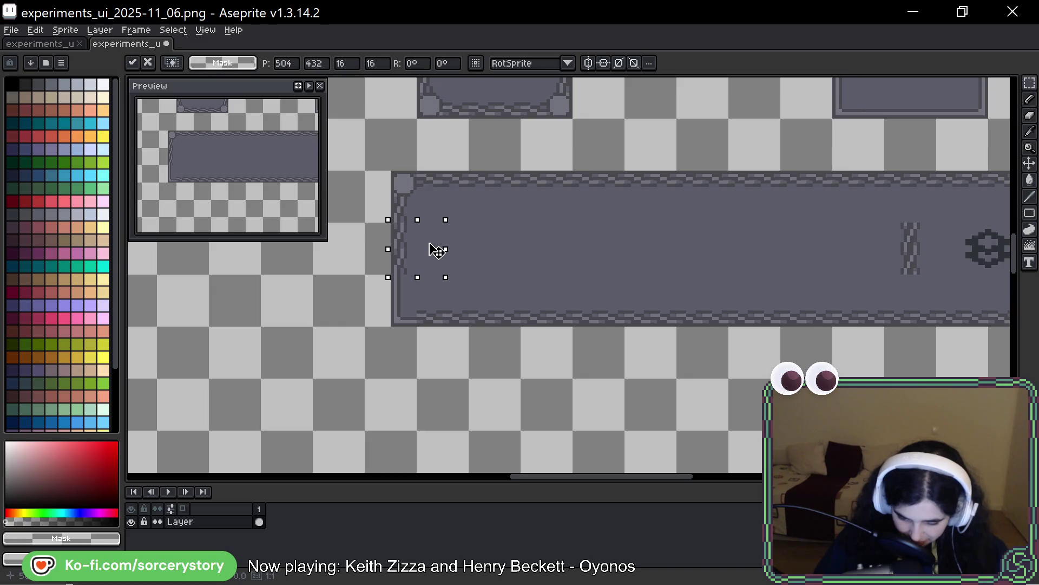
pyautogui.scroll(2, 407, 255)
pyautogui.scroll(1, 411, 260)
pyautogui.scroll(3, 411, 260)
pyautogui.scroll(-2, 509, 280)
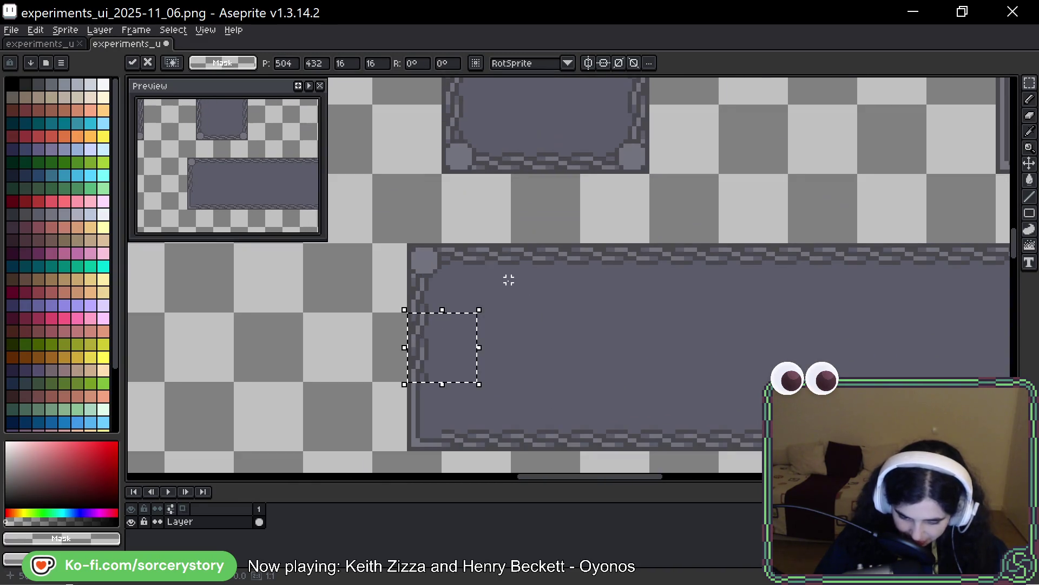
pyautogui.click(509, 280)
pyautogui.scroll(-2, 525, 292)
pyautogui.hscroll(1, 580, 294)
pyautogui.hscroll(4, 654, 303)
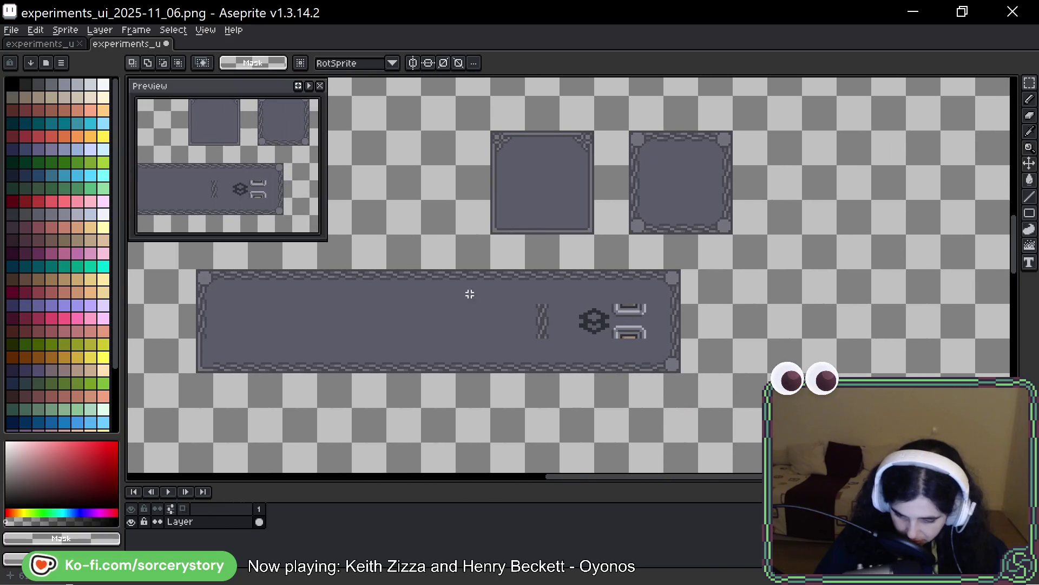
# Step: Copy a frame's lower-left corner piece onto the bar's bottom-right corner
pyautogui.moveTo(646, 218)
pyautogui.mouseDown()
pyautogui.moveTo(639, 239)
pyautogui.moveTo(158, 466)
pyautogui.moveTo(408, 372)
pyautogui.moveTo(439, 334)
pyautogui.moveTo(425, 320)
pyautogui.mouseUp()
pyautogui.click(754, 291)
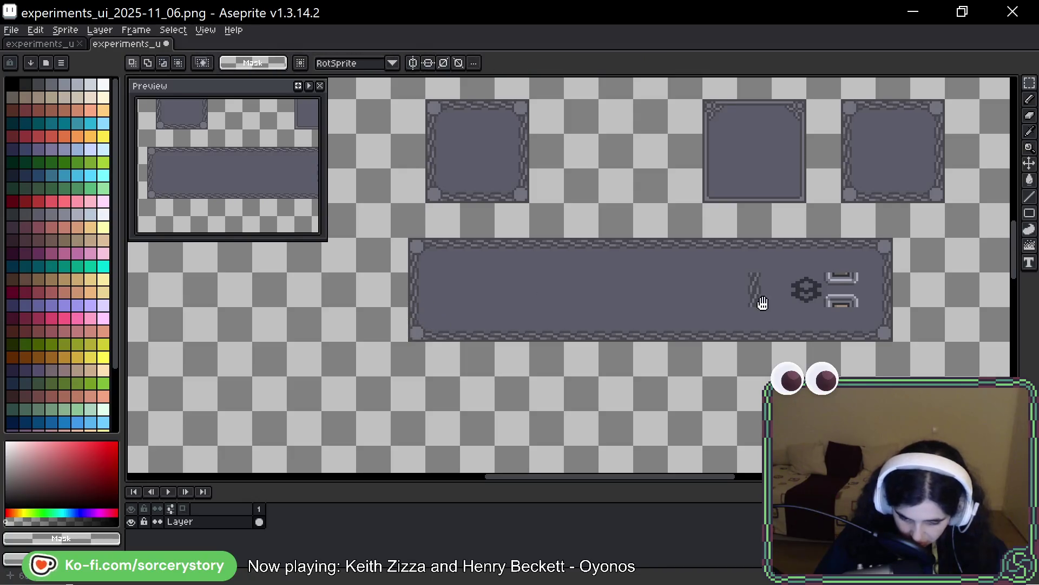
pyautogui.moveTo(755, 291); pyautogui.dragTo(437, 318)
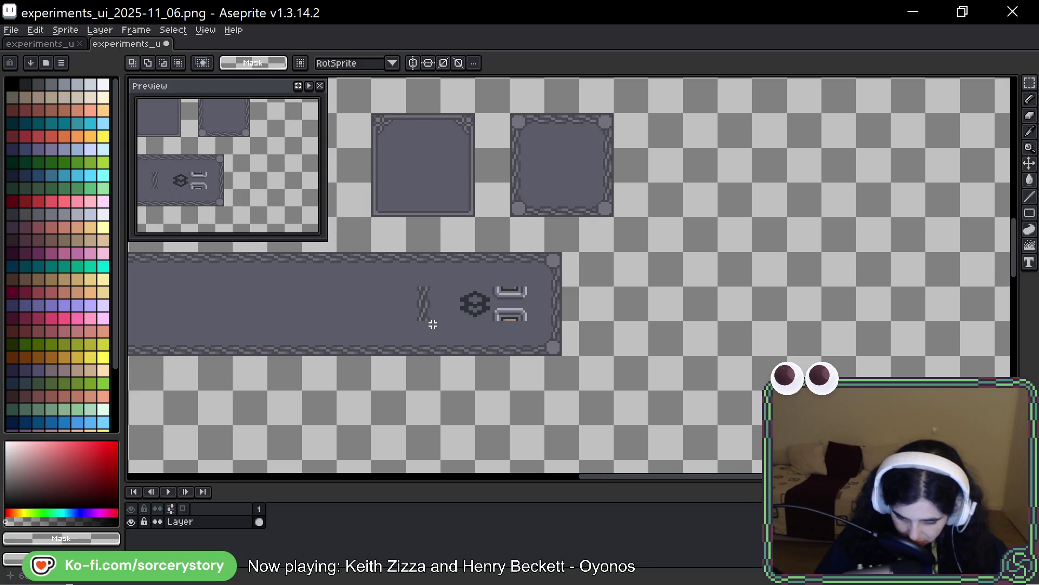
pyautogui.moveTo(579, 180)
pyautogui.mouseDown()
pyautogui.moveTo(614, 216)
pyautogui.moveTo(563, 413)
pyautogui.moveTo(494, 272)
pyautogui.mouseUp()
pyautogui.scroll(2, 616, 211)
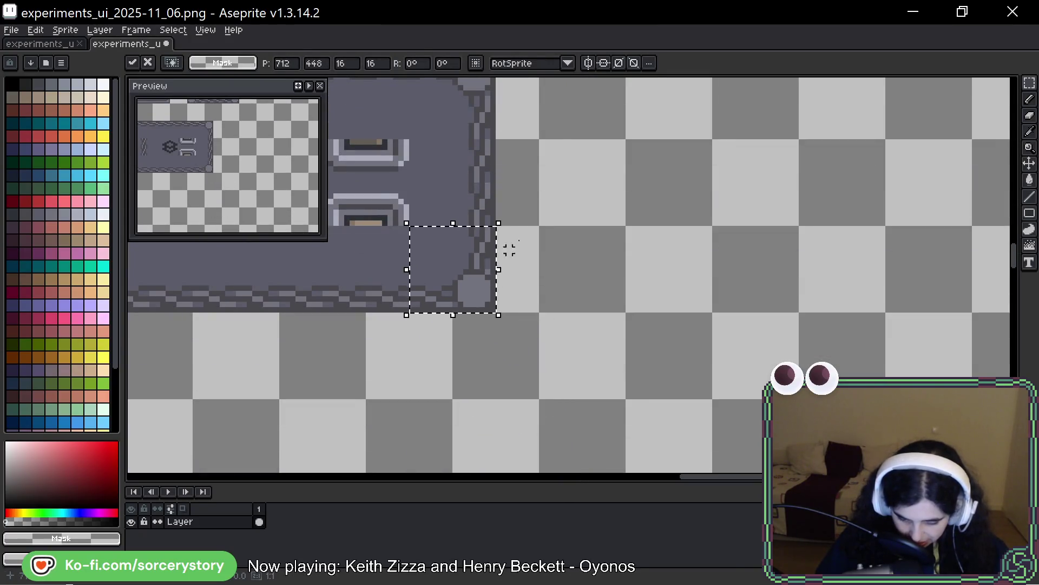
pyautogui.press('Return')
# Step: Copy the top-right corner down to the bar's top-right corner and clear the selection
pyautogui.scroll(5, 531, 350)
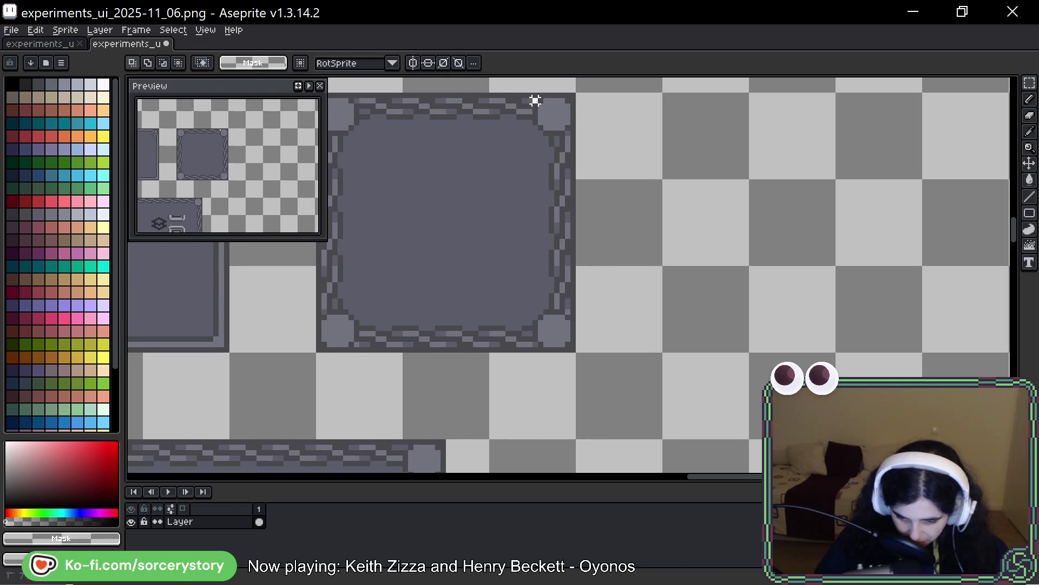
pyautogui.moveTo(536, 99)
pyautogui.mouseDown()
pyautogui.moveTo(550, 145)
pyautogui.moveTo(485, 348)
pyautogui.moveTo(444, 222)
pyautogui.moveTo(422, 229)
pyautogui.mouseUp()
pyautogui.press('Return')
pyautogui.hotkey('ctrl', 'd')
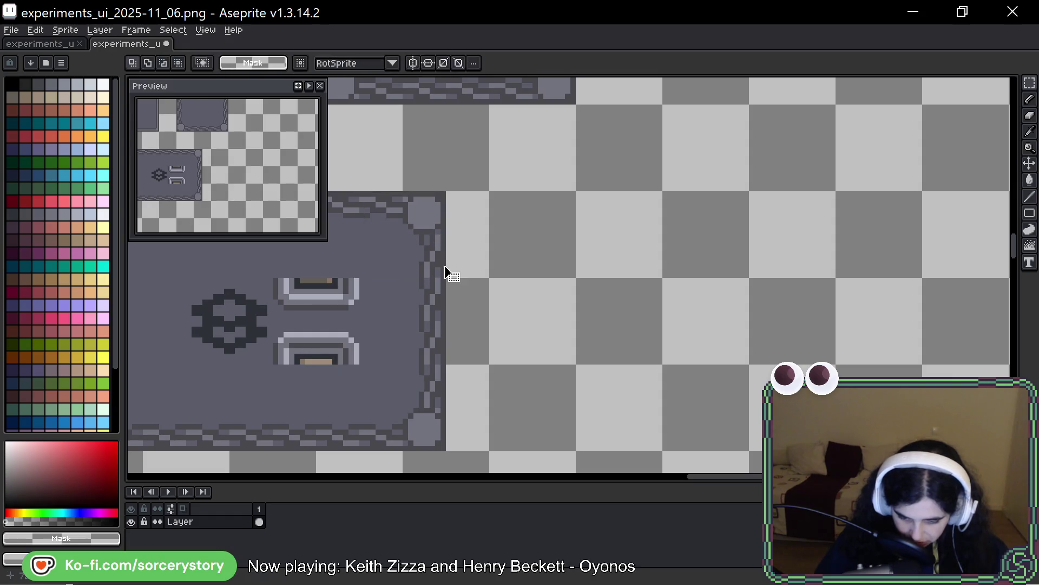
pyautogui.scroll(-4, 442, 271)
pyautogui.moveTo(433, 272); pyautogui.dragTo(813, 257)
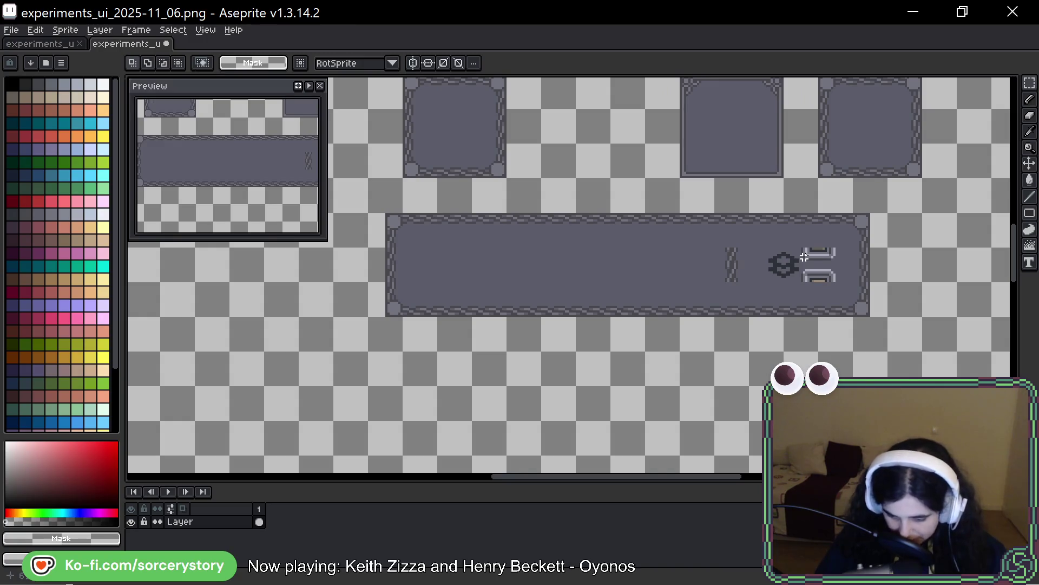
pyautogui.scroll(-2, 780, 266)
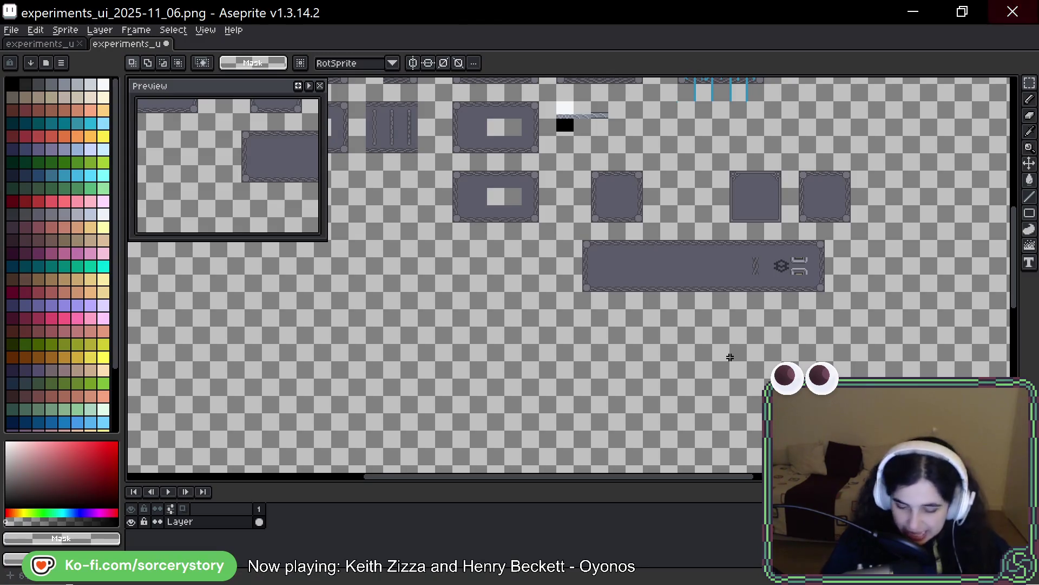
# Step: Zoom in on the long bar and switch to the Eyedropper tool
pyautogui.scroll(3, 765, 232)
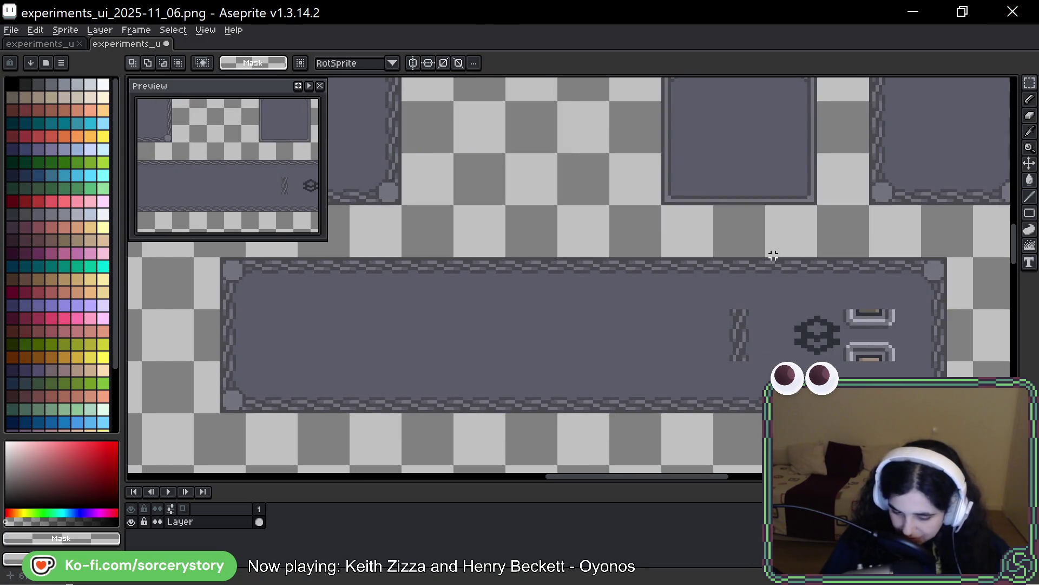
pyautogui.hotkey('alt', 'Tab')
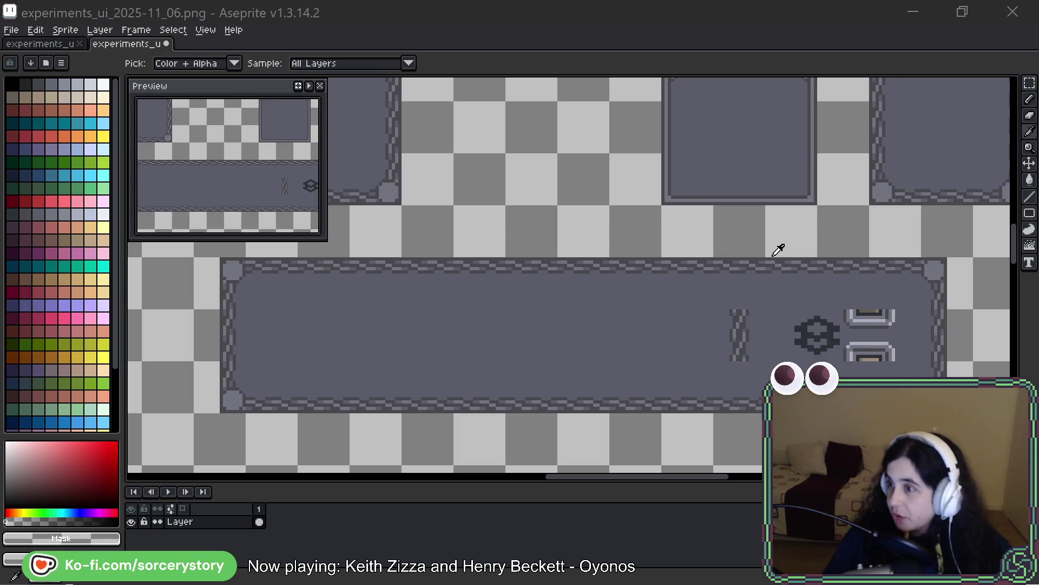
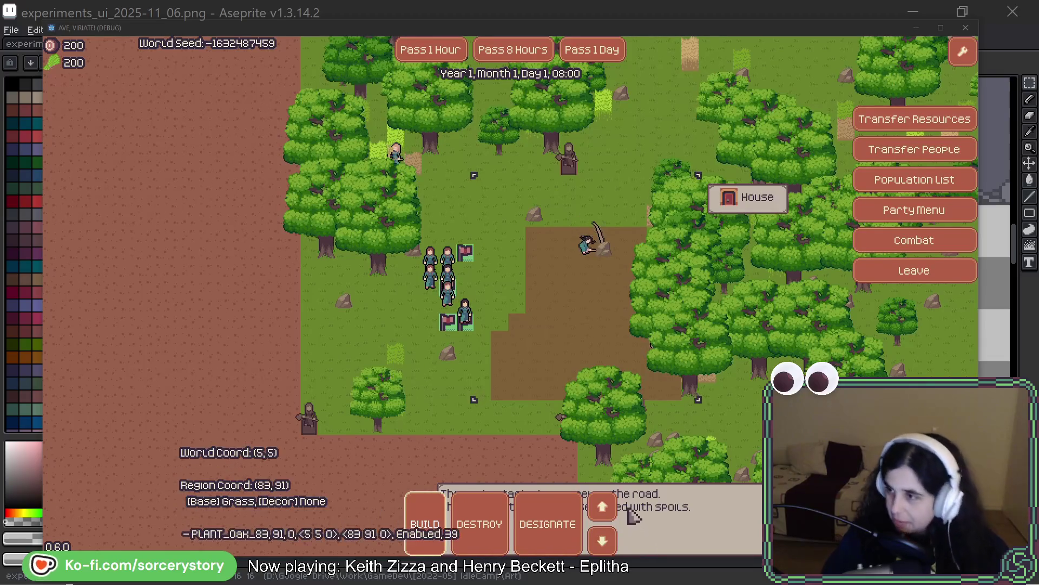
# Step: Return from the game to the sprite sheet, bring the toolbar buttons into view and select around the hammer button
pyautogui.hotkey('alt', 'Tab')
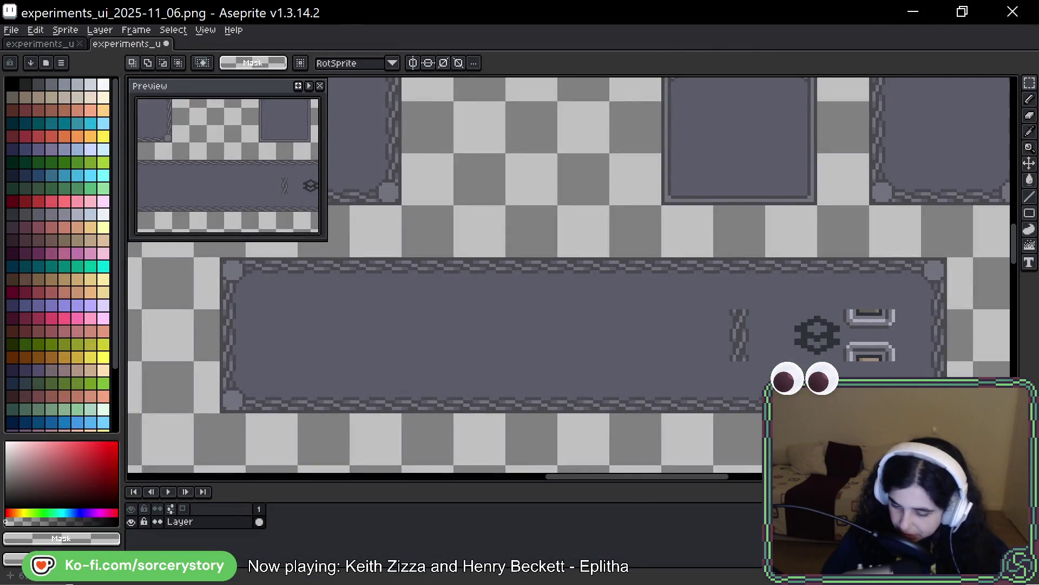
pyautogui.scroll(-3, 563, 288)
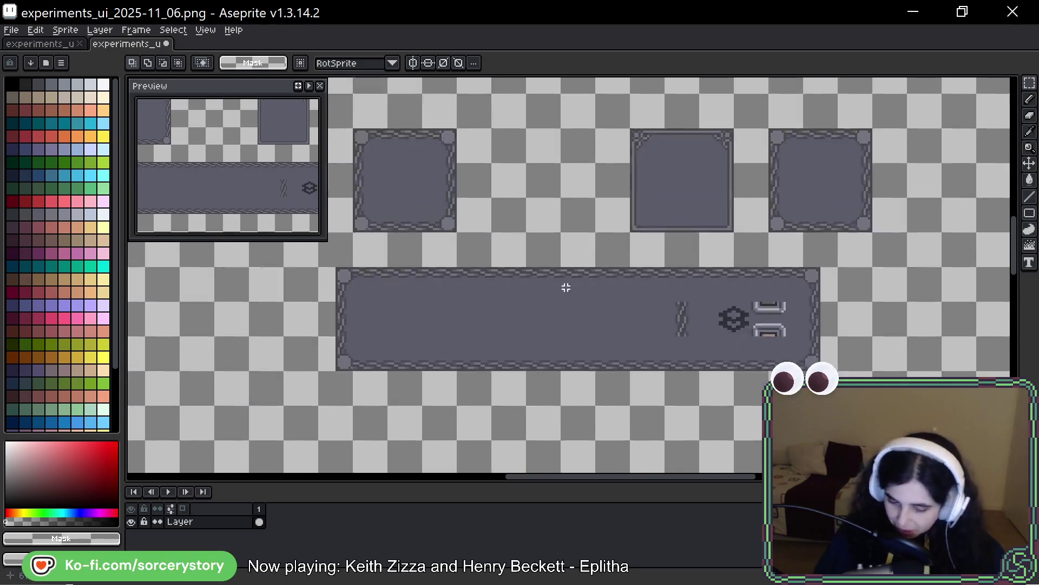
pyautogui.scroll(4, 627, 352)
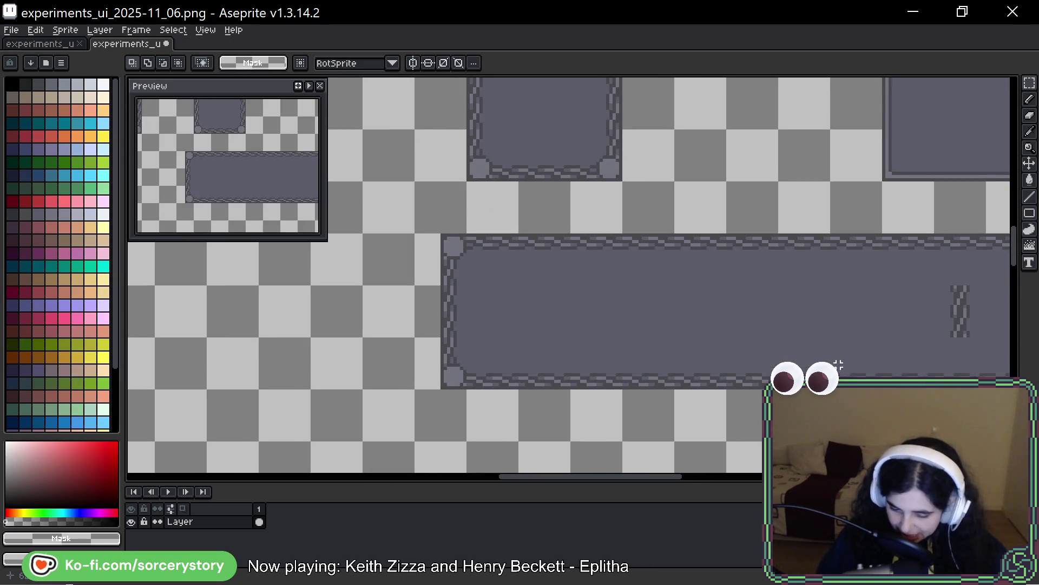
pyautogui.hscroll(3, 590, 251)
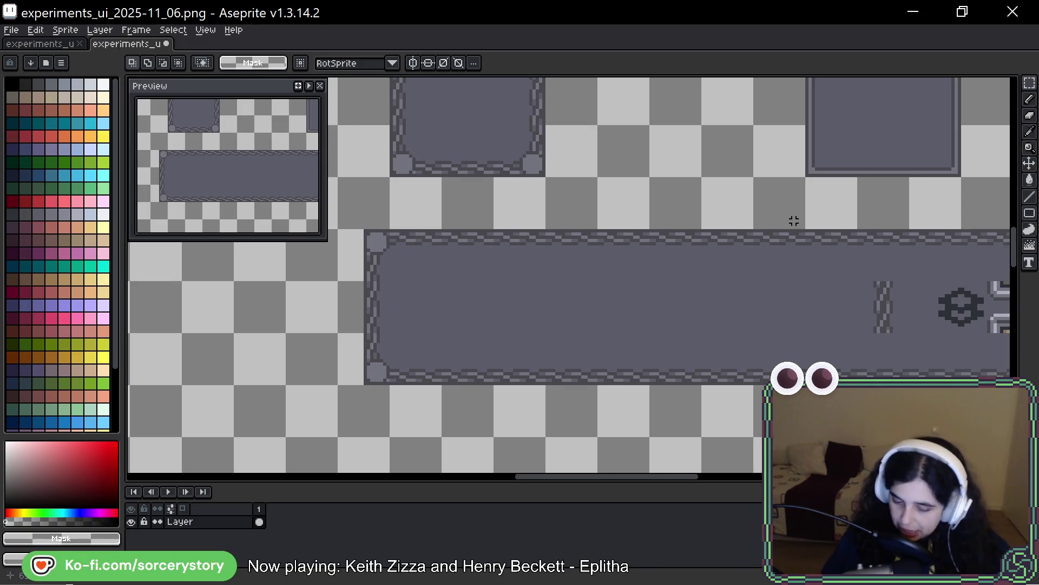
pyautogui.scroll(-4, 791, 231)
pyautogui.scroll(4, 766, 226)
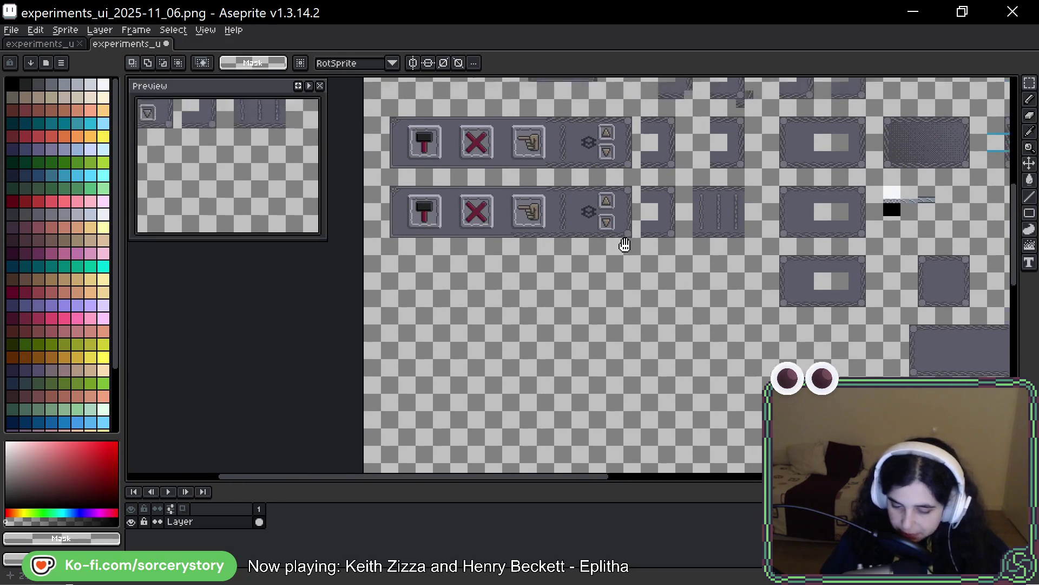
pyautogui.scroll(1, 432, 227)
pyautogui.scroll(-1, 433, 217)
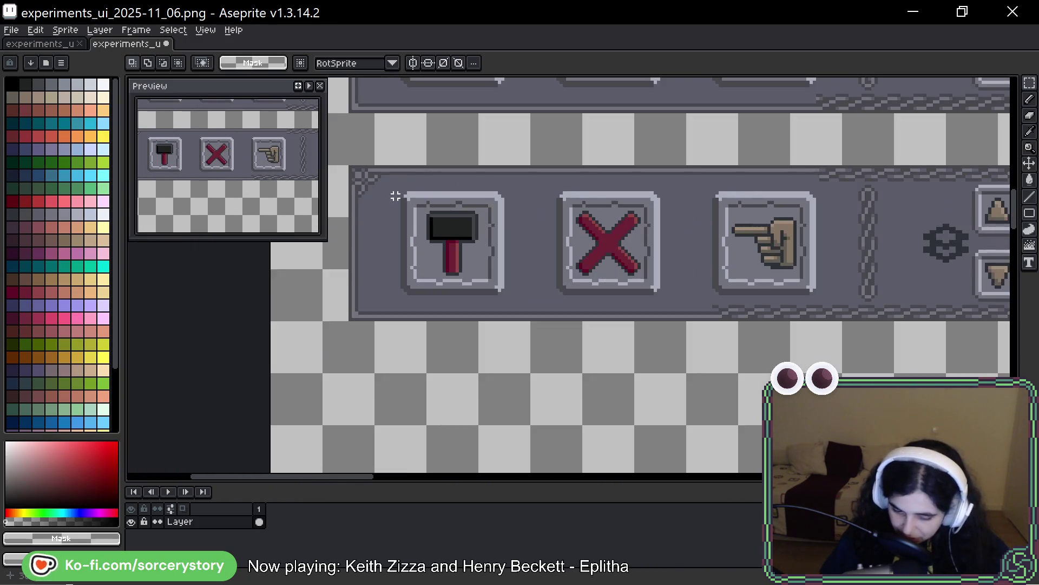
pyautogui.moveTo(376, 167)
pyautogui.mouseDown()
pyautogui.moveTo(581, 267)
pyautogui.moveTo(628, 271)
pyautogui.mouseUp()
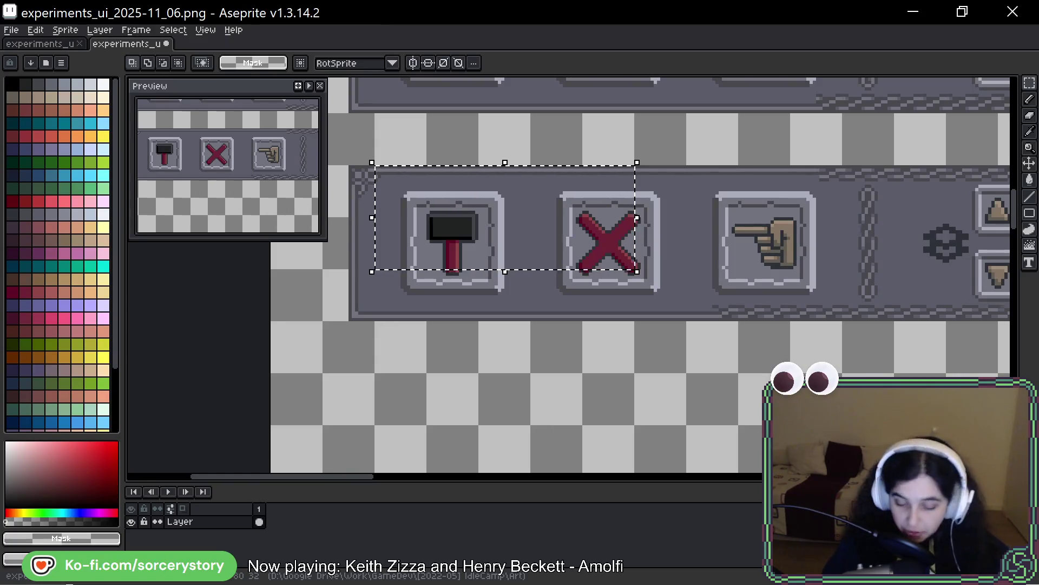
# Step: Drop the hammer selection, then marquee the chain divider and move it beside the hand button
pyautogui.hscroll(-5, 454, 221)
pyautogui.click(542, 222)
pyautogui.hscroll(5, 541, 222)
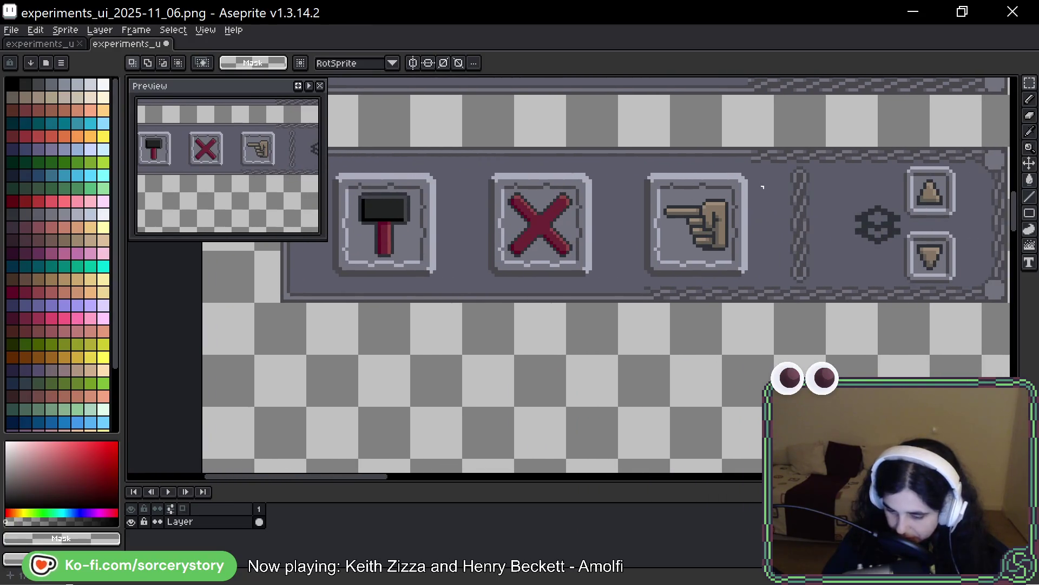
pyautogui.scroll(2, 798, 175)
pyautogui.moveTo(792, 157); pyautogui.dragTo(844, 304)
pyautogui.moveTo(853, 157); pyautogui.dragTo(773, 354)
pyautogui.moveTo(812, 290)
pyautogui.mouseDown()
pyautogui.moveTo(1007, 477)
pyautogui.moveTo(1006, 487)
pyautogui.moveTo(591, 269)
pyautogui.moveTo(608, 288)
pyautogui.moveTo(610, 355)
pyautogui.moveTo(607, 273)
pyautogui.mouseUp()
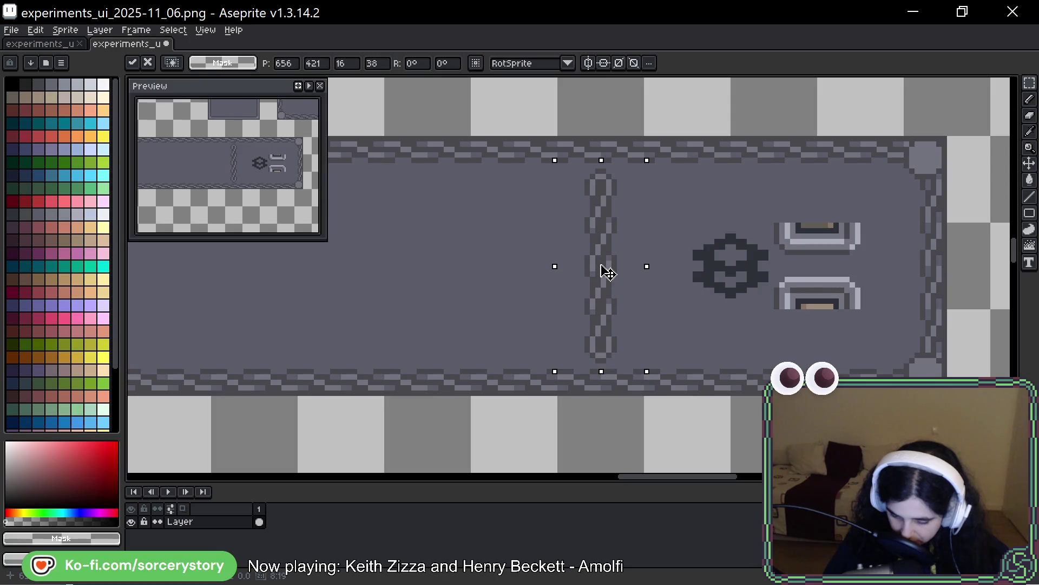
pyautogui.hotkey('ctrl', 'd')
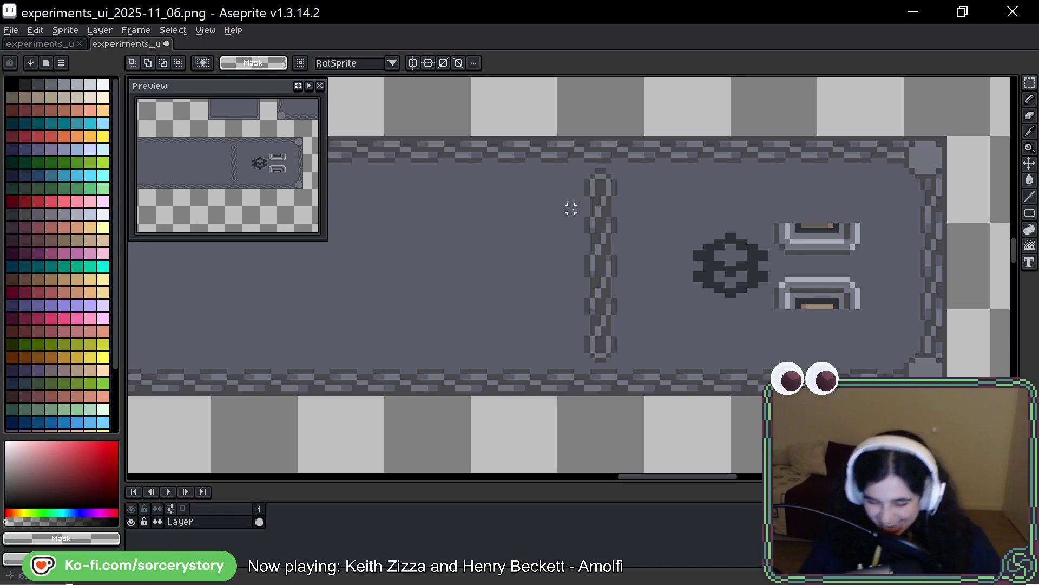
pyautogui.scroll(-3, 661, 229)
pyautogui.scroll(6, 668, 251)
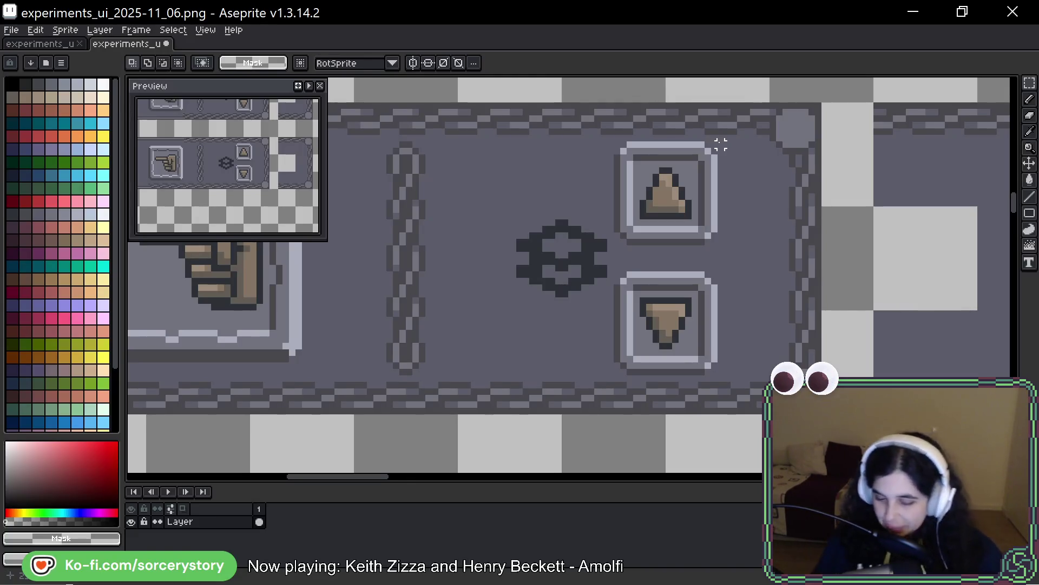
# Step: Paste a copy of the up/down arrow pair and place it beside the gear
pyautogui.moveTo(716, 139); pyautogui.dragTo(614, 376)
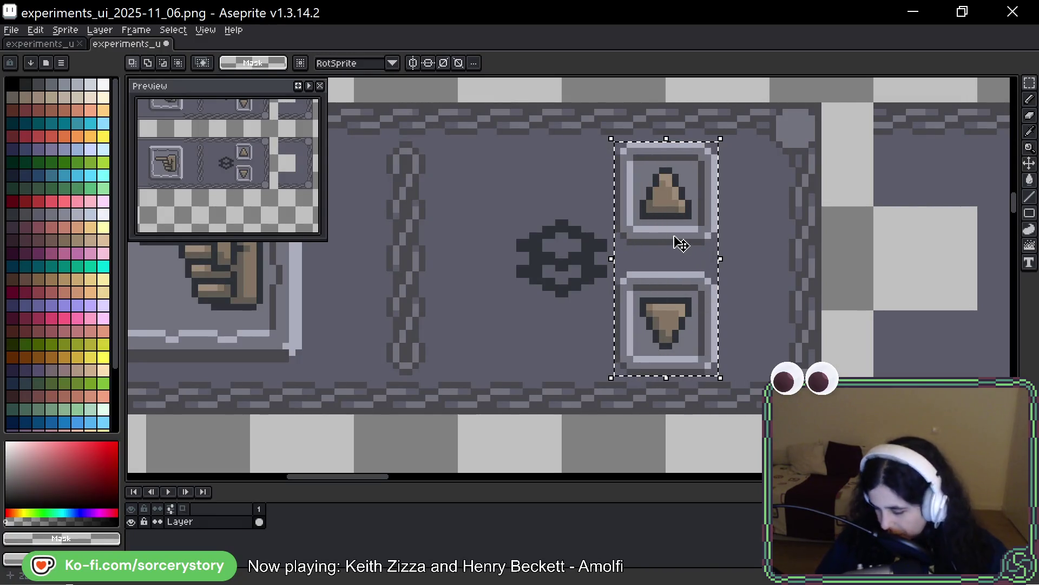
pyautogui.hotkey('ctrl', 'v')
pyautogui.moveTo(980, 390)
pyautogui.mouseDown()
pyautogui.moveTo(996, 417)
pyautogui.moveTo(920, 401)
pyautogui.moveTo(622, 291)
pyautogui.moveTo(471, 170)
pyautogui.moveTo(443, 171)
pyautogui.mouseUp()
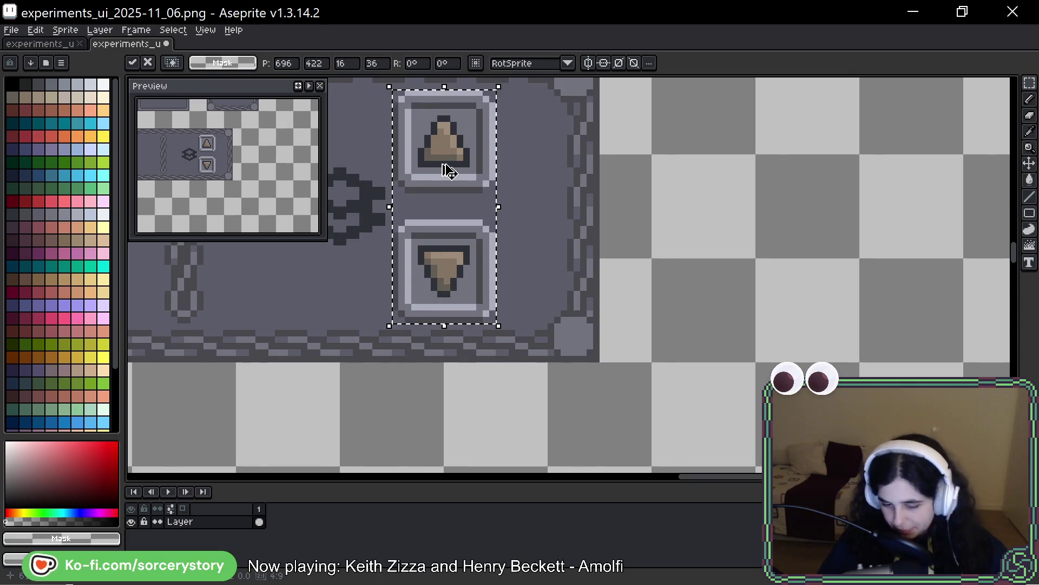
pyautogui.hotkey('ctrl', 'd')
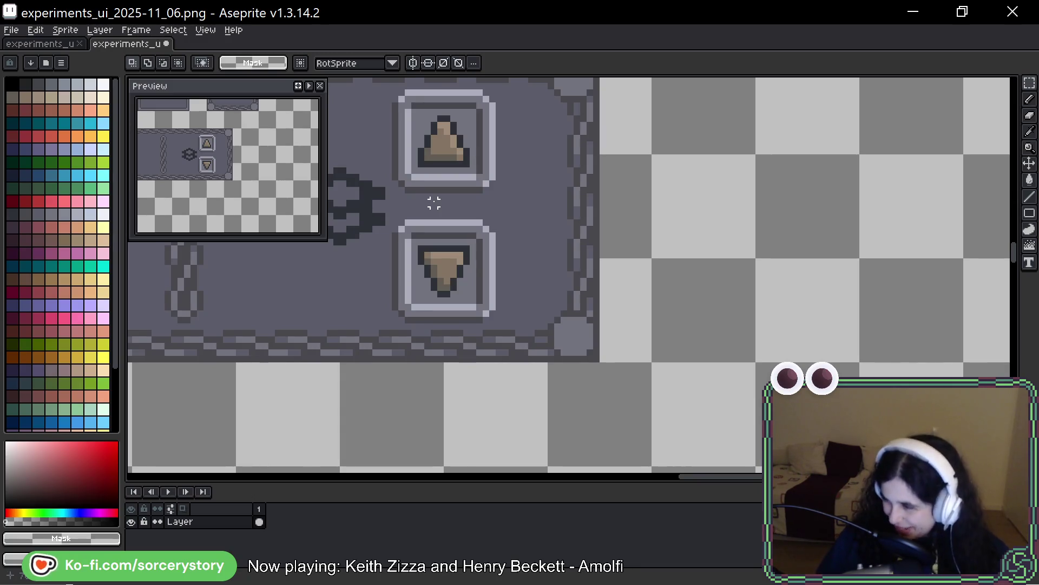
# Step: Select the hammer, X and hand buttons and drag them along the panel
pyautogui.scroll(-2, 434, 203)
pyautogui.scroll(-1, 408, 171)
pyautogui.moveTo(407, 171)
pyautogui.mouseDown()
pyautogui.moveTo(649, 244)
pyautogui.moveTo(606, 220)
pyautogui.moveTo(574, 157)
pyautogui.moveTo(428, 127)
pyautogui.mouseUp()
pyautogui.scroll(4, 696, 214)
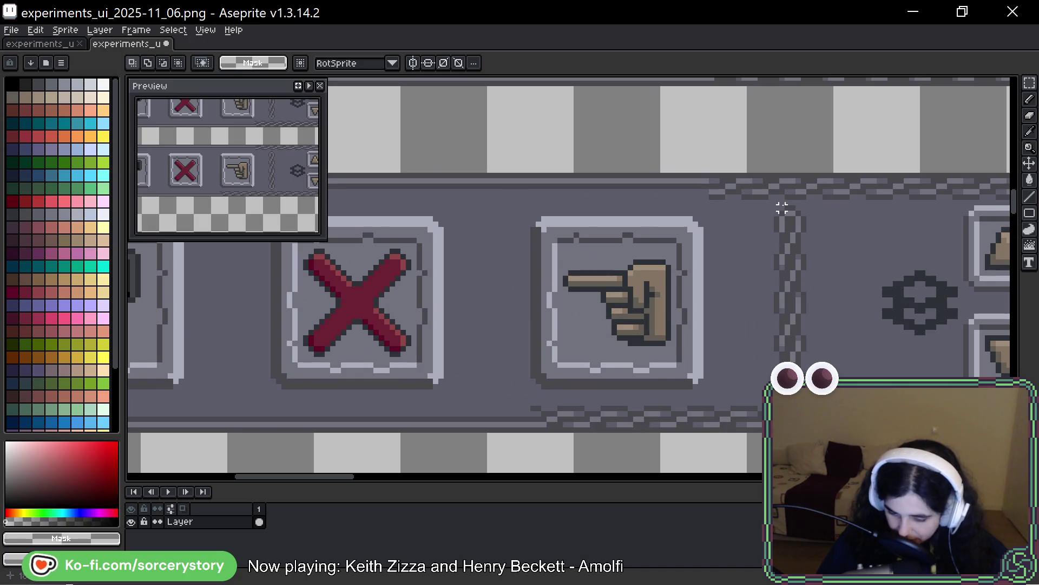
pyautogui.moveTo(701, 219)
pyautogui.mouseDown()
pyautogui.moveTo(534, 279)
pyautogui.moveTo(130, 325)
pyautogui.moveTo(457, 386)
pyautogui.moveTo(405, 385)
pyautogui.moveTo(505, 390)
pyautogui.moveTo(472, 386)
pyautogui.moveTo(491, 377)
pyautogui.moveTo(470, 389)
pyautogui.mouseUp()
pyautogui.keyDown('shift'); pyautogui.moveTo(384, 181); pyautogui.dragTo(356, 200); pyautogui.keyUp('shift')
pyautogui.scroll(-2, 349, 190)
pyautogui.moveTo(442, 258)
pyautogui.mouseDown()
pyautogui.moveTo(457, 233)
pyautogui.moveTo(1013, 465)
pyautogui.moveTo(803, 368)
pyautogui.moveTo(713, 383)
pyautogui.moveTo(434, 287)
pyautogui.moveTo(442, 293)
pyautogui.mouseUp()
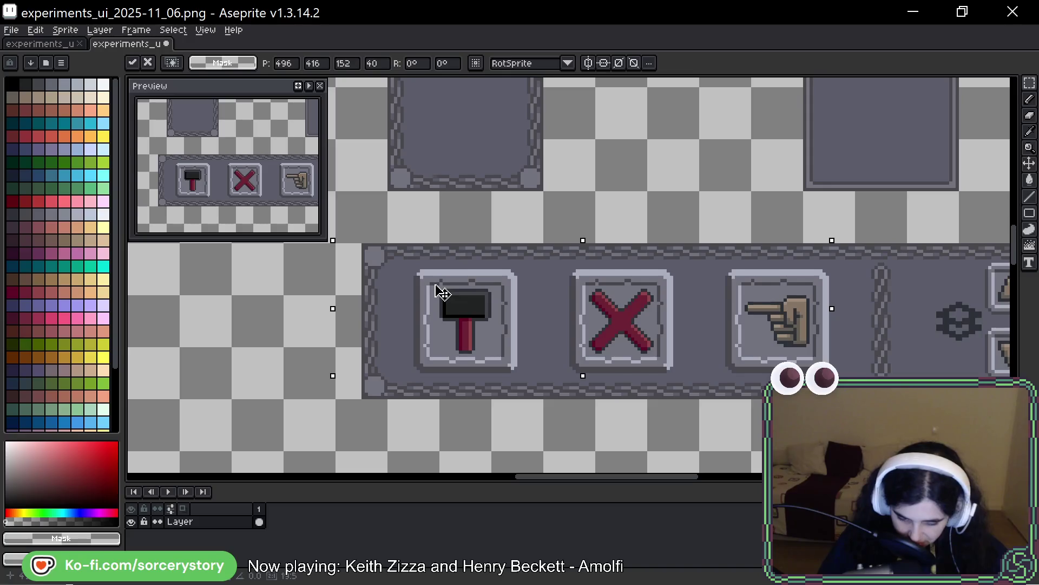
# Step: Commit the moved hammer, X and hand buttons and view the whole toolbar panel
pyautogui.press('Return')
pyautogui.moveTo(720, 309); pyautogui.dragTo(556, 284)
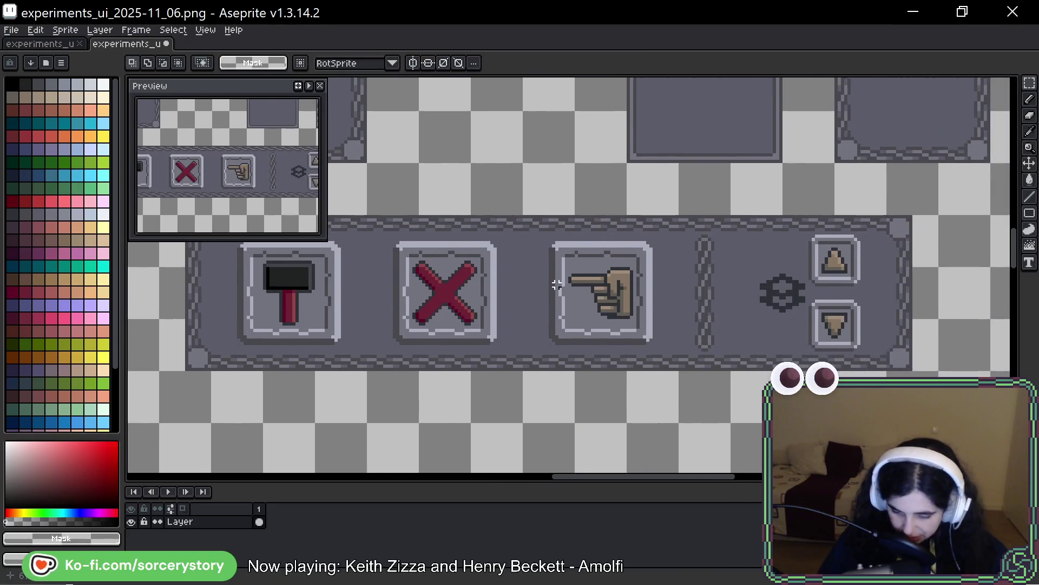
pyautogui.scroll(-1, 608, 313)
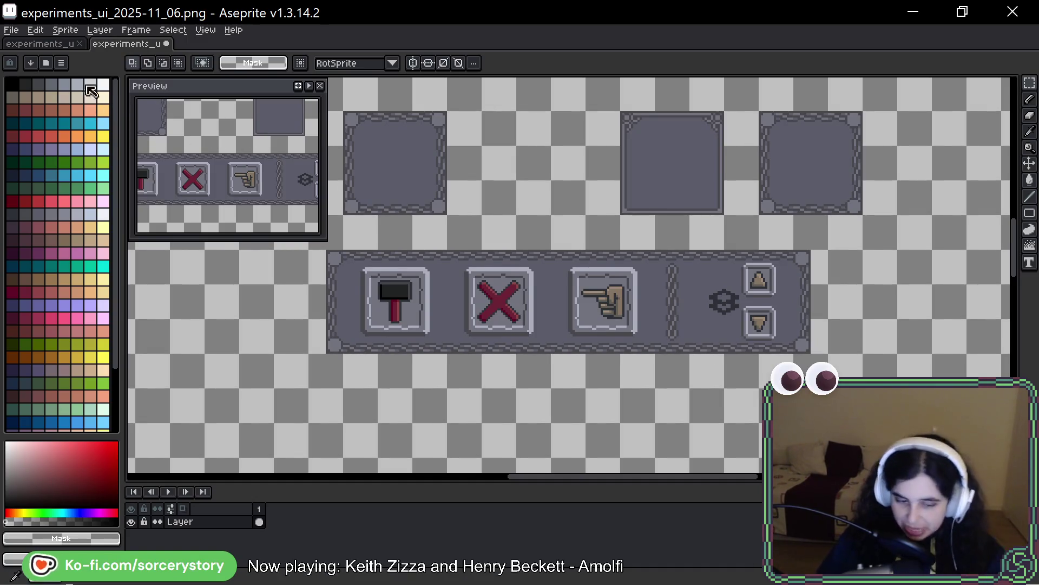
pyautogui.click(48, 51)
# Step: Look over the experiments_ui_2025-11_05 sheet, save it, and go back to the 11_06 sheet
pyautogui.scroll(-3, 541, 271)
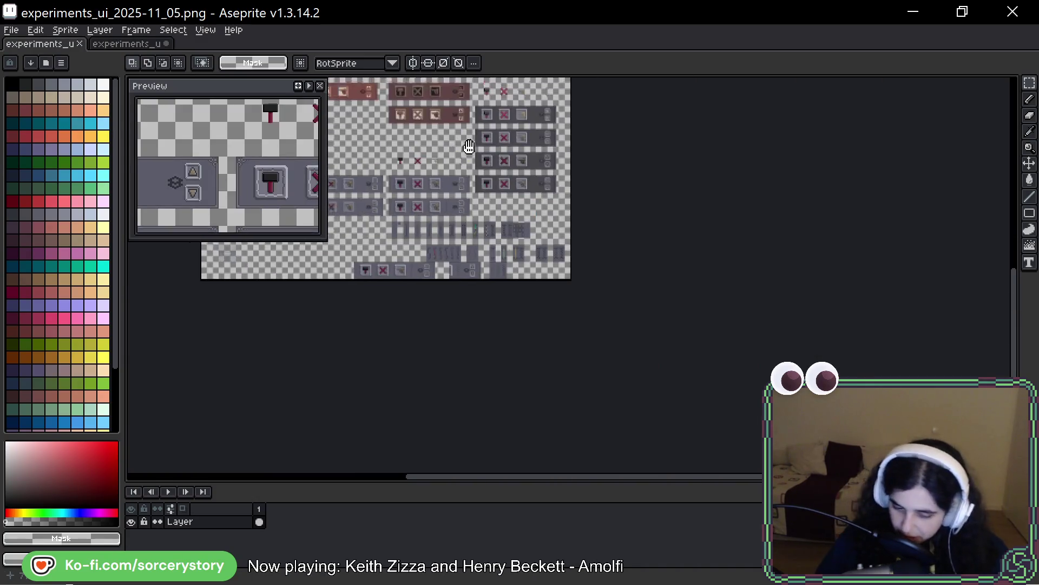
pyautogui.scroll(1, 708, 313)
pyautogui.scroll(4, 708, 314)
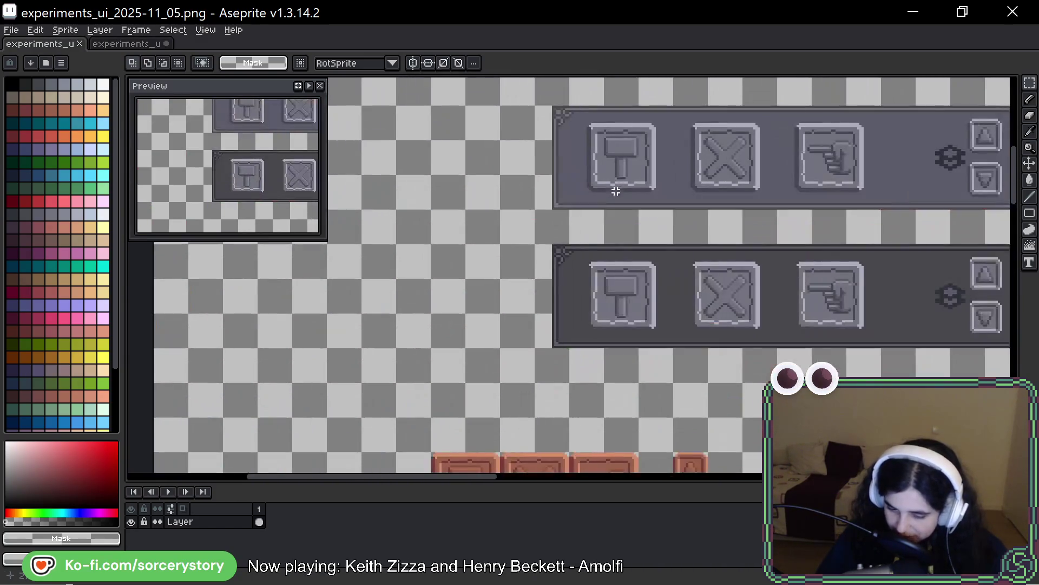
pyautogui.scroll(-2, 659, 285)
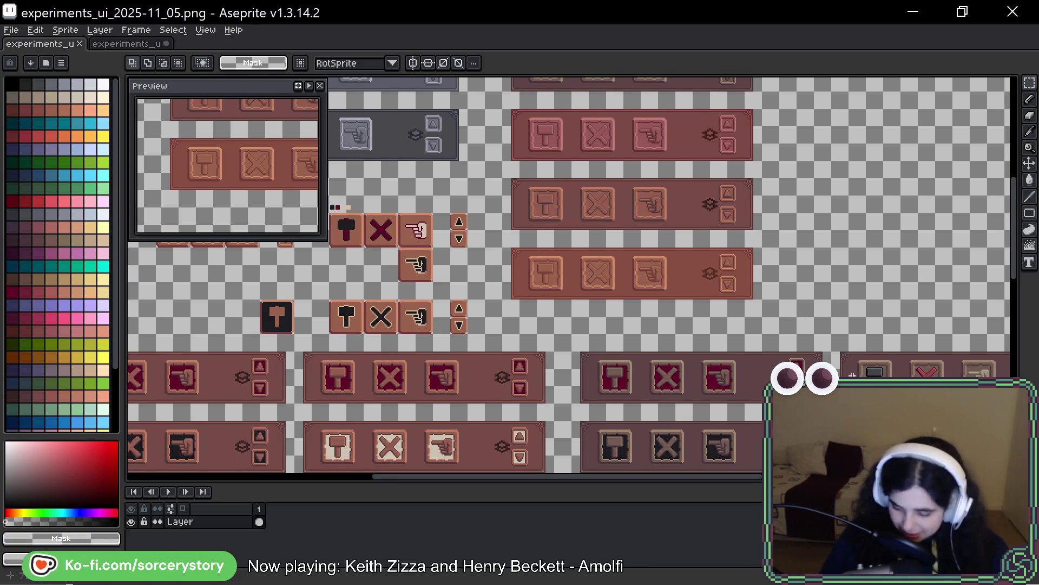
pyautogui.scroll(-10, 656, 282)
pyautogui.hscroll(-5, 683, 225)
pyautogui.scroll(-5, 685, 204)
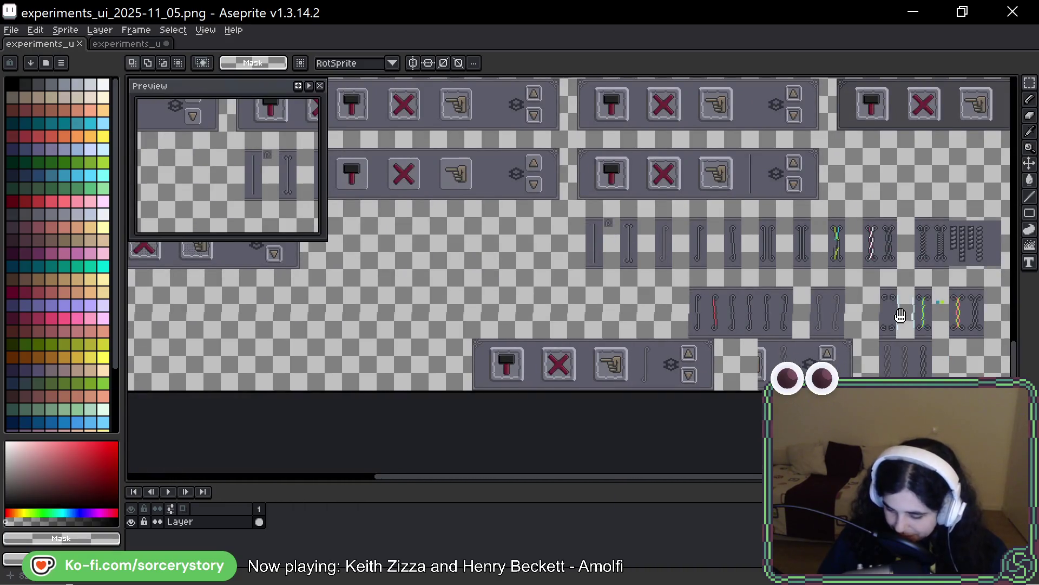
pyautogui.hscroll(3, 900, 318)
pyautogui.hotkey('ctrl', 's')
pyautogui.click(142, 46)
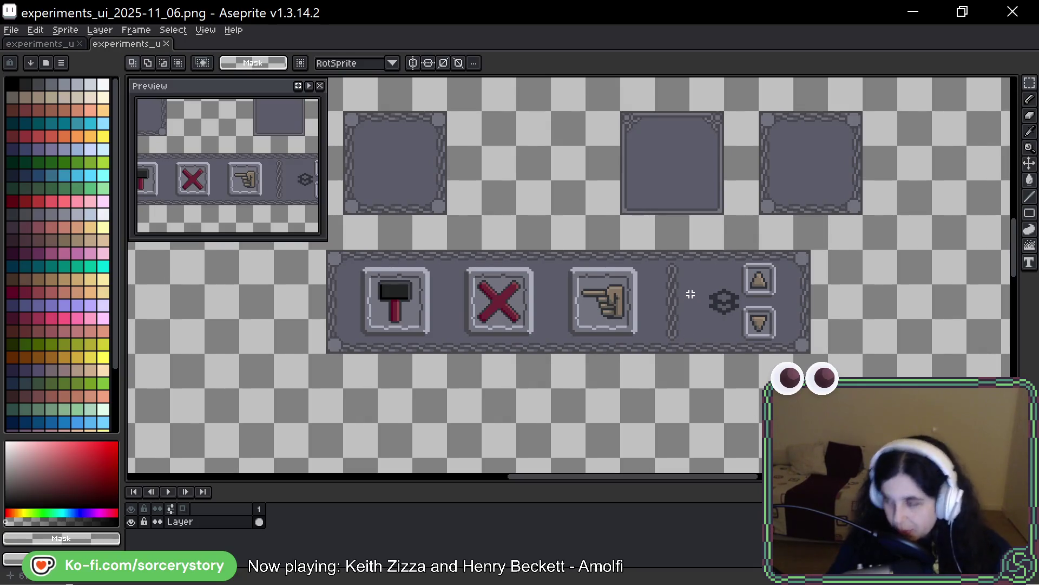
# Step: Select the whole toolbar sprite, shift it slightly right and commit the move
pyautogui.scroll(1, 359, 278)
pyautogui.moveTo(578, 242)
pyautogui.mouseDown()
pyautogui.moveTo(601, 249)
pyautogui.moveTo(595, 260)
pyautogui.mouseUp()
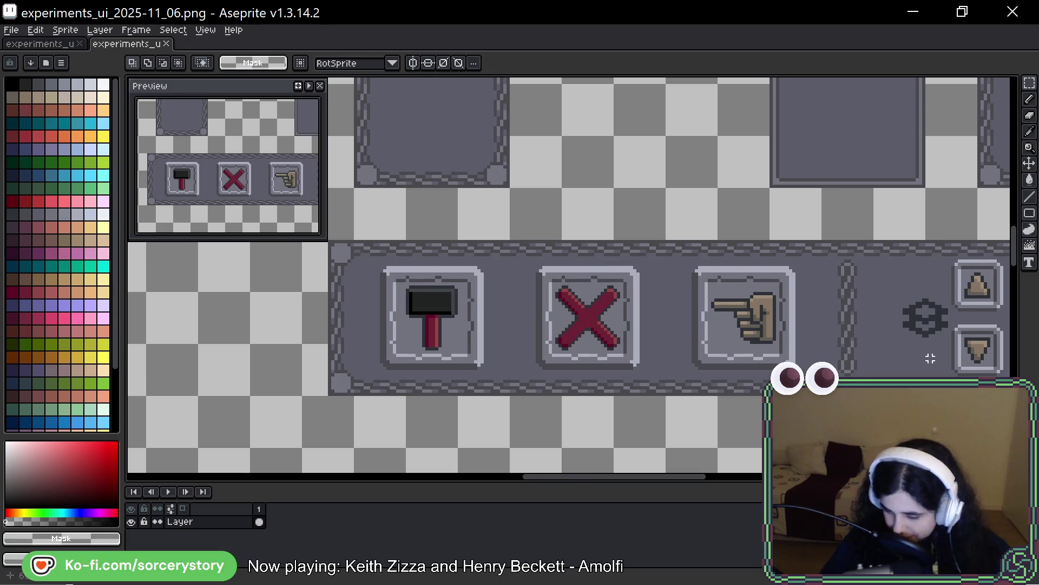
pyautogui.scroll(-2, 930, 358)
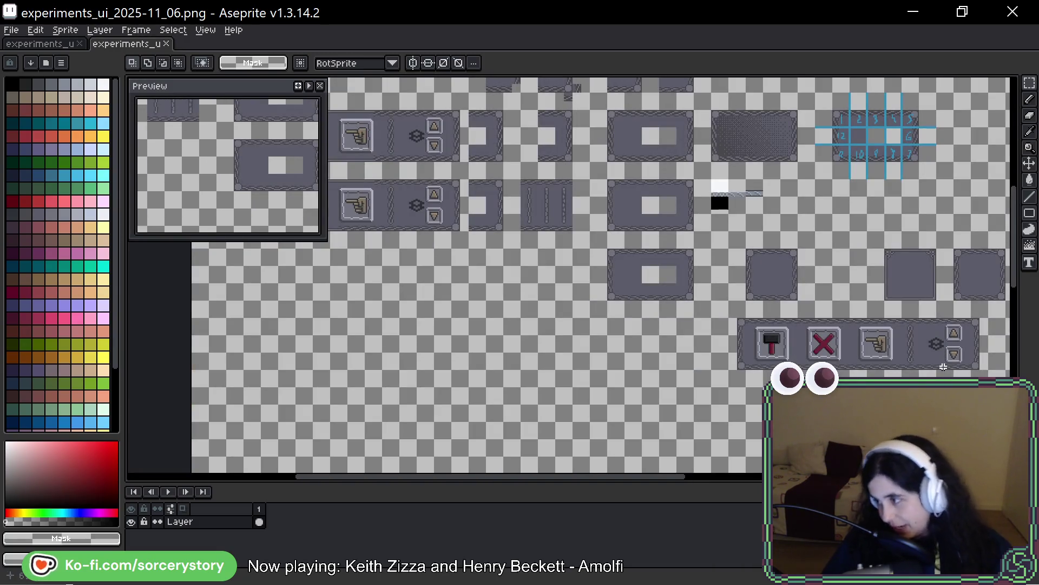
pyautogui.moveTo(854, 316); pyautogui.dragTo(685, 286)
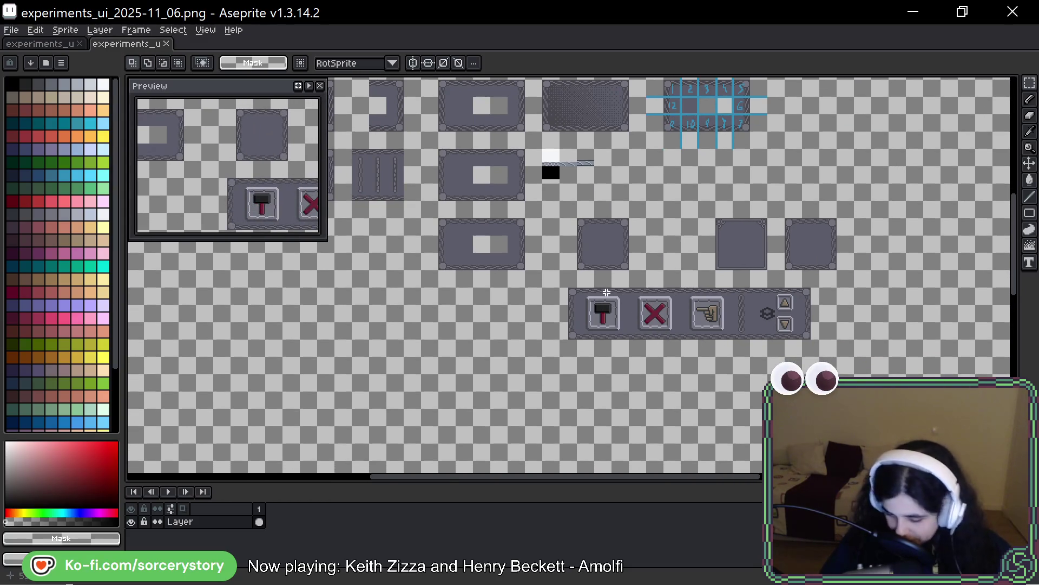
pyautogui.scroll(2, 614, 299)
pyautogui.moveTo(830, 287); pyautogui.dragTo(655, 270)
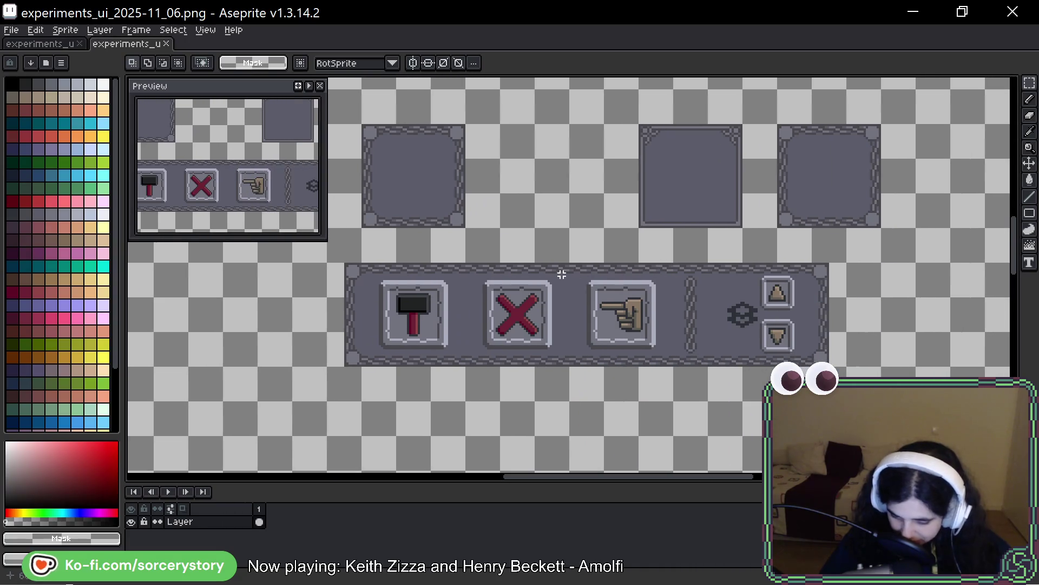
pyautogui.moveTo(566, 258)
pyautogui.mouseDown()
pyautogui.moveTo(722, 258)
pyautogui.moveTo(587, 254)
pyautogui.mouseUp()
pyautogui.moveTo(352, 258)
pyautogui.mouseDown()
pyautogui.moveTo(901, 372)
pyautogui.moveTo(876, 366)
pyautogui.mouseUp()
pyautogui.moveTo(746, 331); pyautogui.dragTo(774, 331)
pyautogui.press('Return')
pyautogui.hotkey('ctrl', 'd')
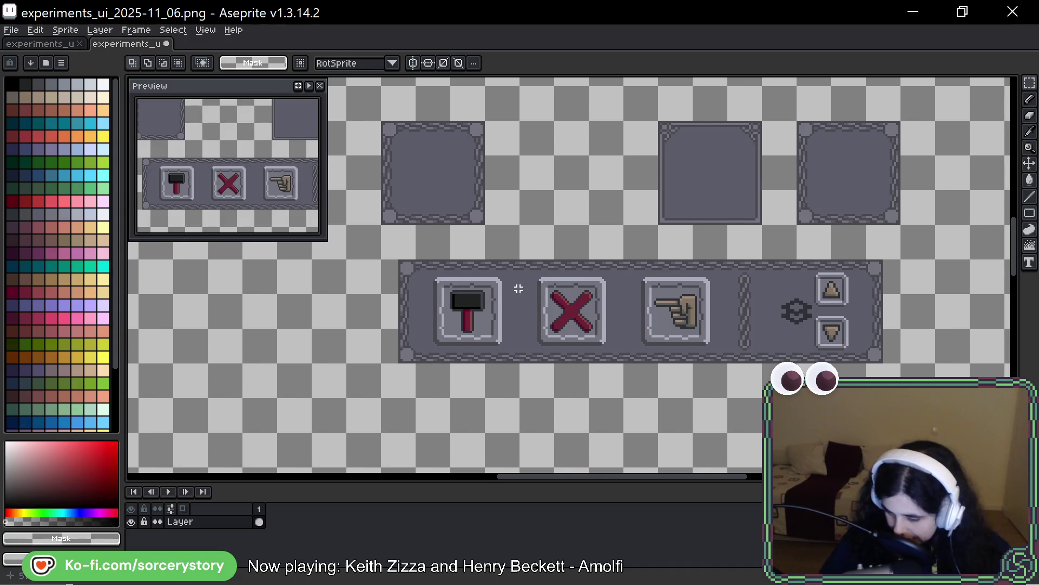
# Step: Select the hammer, X and hand buttons in the upper panel row and drop them in place
pyautogui.scroll(-2, 519, 289)
pyautogui.moveTo(489, 283)
pyautogui.mouseDown()
pyautogui.moveTo(844, 323)
pyautogui.moveTo(764, 378)
pyautogui.mouseUp()
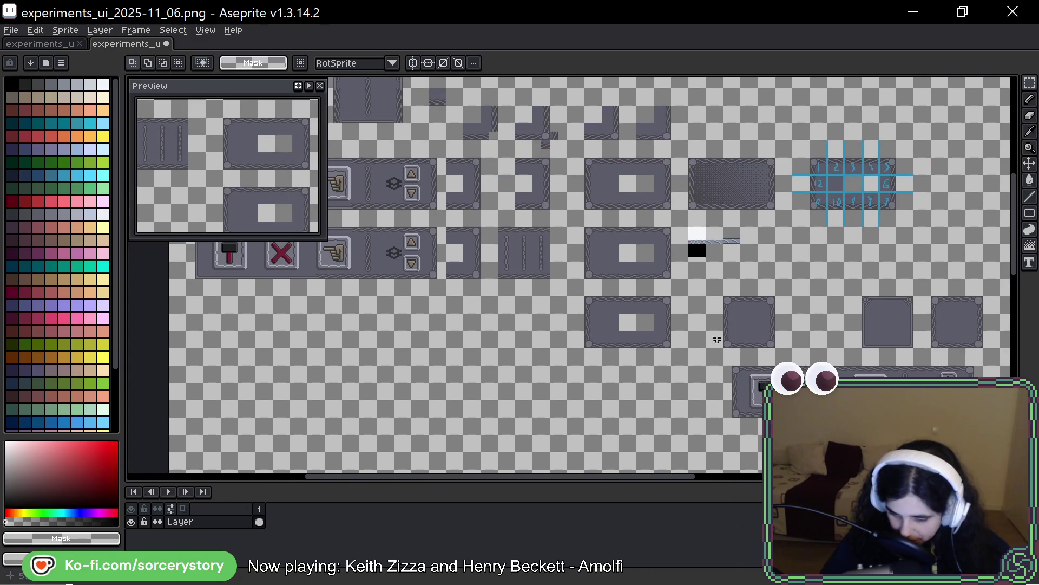
pyautogui.moveTo(595, 166); pyautogui.dragTo(864, 205)
pyautogui.moveTo(473, 197)
pyautogui.mouseDown()
pyautogui.moveTo(483, 211)
pyautogui.moveTo(646, 249)
pyautogui.moveTo(716, 250)
pyautogui.moveTo(641, 184)
pyautogui.moveTo(599, 278)
pyautogui.moveTo(608, 242)
pyautogui.moveTo(305, 206)
pyautogui.moveTo(529, 165)
pyautogui.moveTo(220, 143)
pyautogui.mouseUp()
pyautogui.scroll(4, 677, 329)
pyautogui.keyDown('alt'); pyautogui.click(677, 329); pyautogui.keyUp('alt')
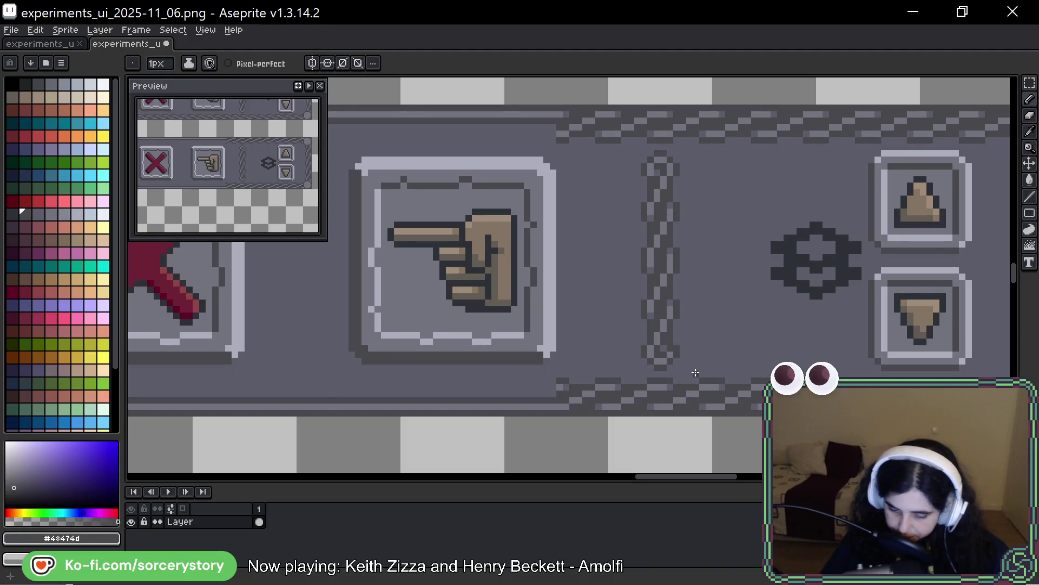
# Step: Sample the panel grey and hand brown, sketch a test loop over the chain, then undo it
pyautogui.keyDown('alt'); pyautogui.click(677, 348); pyautogui.keyUp('alt')
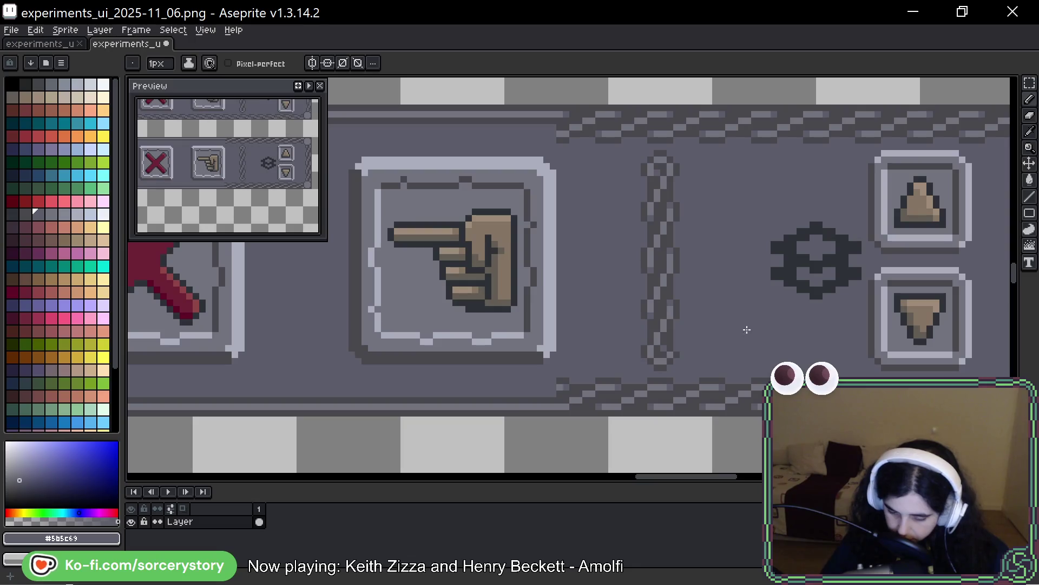
pyautogui.scroll(-1, 737, 322)
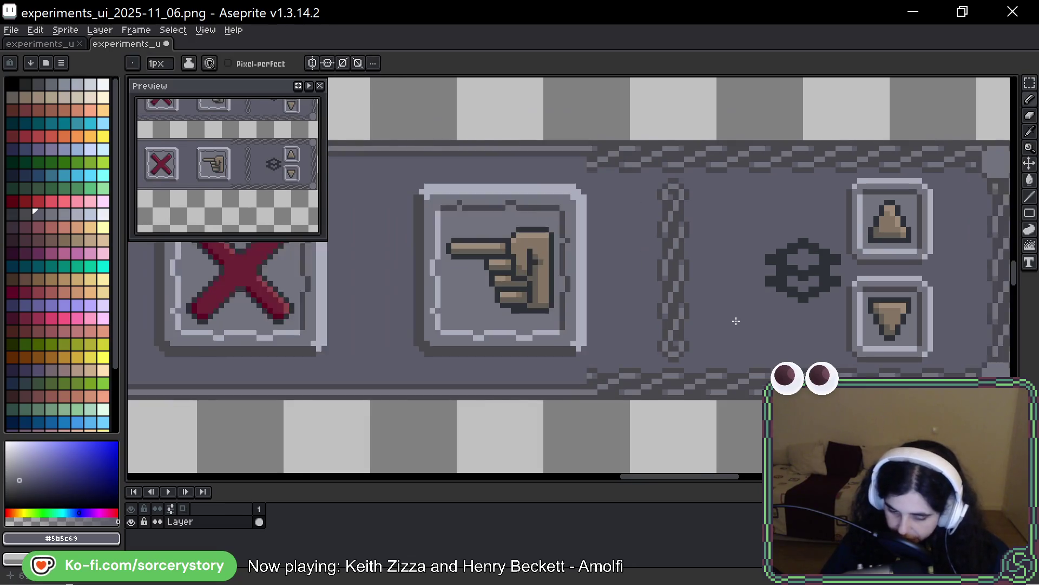
pyautogui.scroll(-1, 736, 321)
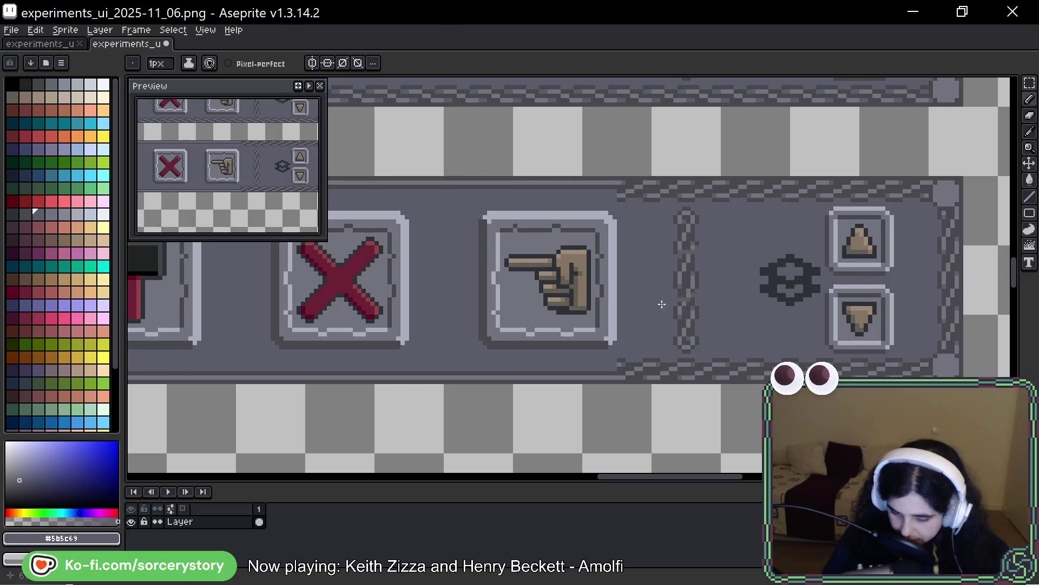
pyautogui.press('alt')
pyautogui.keyDown('alt'); pyautogui.click(585, 280); pyautogui.keyUp('alt')
pyautogui.moveTo(709, 260); pyautogui.dragTo(698, 268)
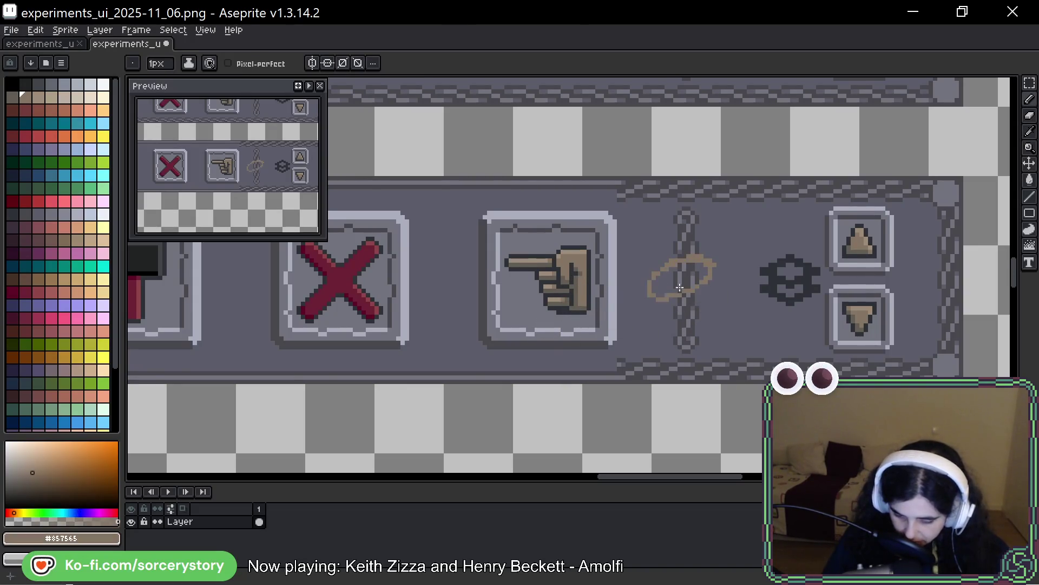
pyautogui.hotkey('ctrl', 'z')
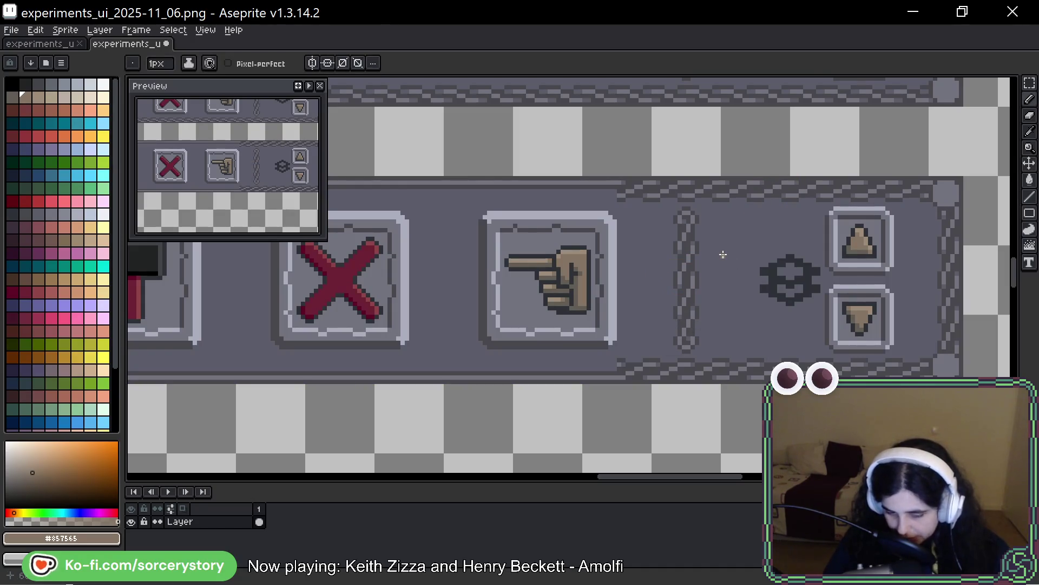
pyautogui.moveTo(723, 254)
pyautogui.mouseDown()
pyautogui.moveTo(731, 350)
pyautogui.moveTo(709, 424)
pyautogui.mouseUp()
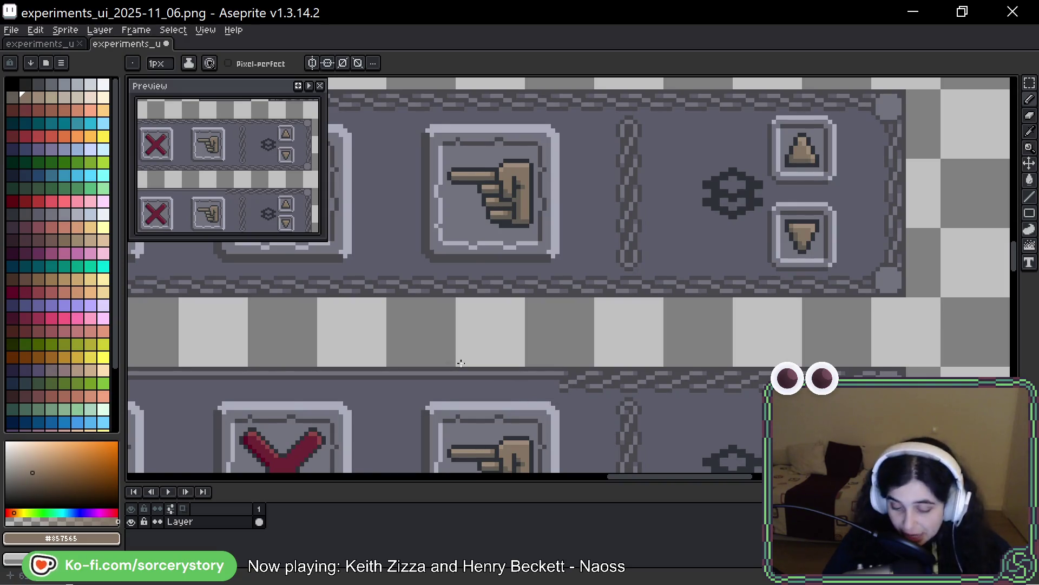
pyautogui.scroll(-2, 537, 220)
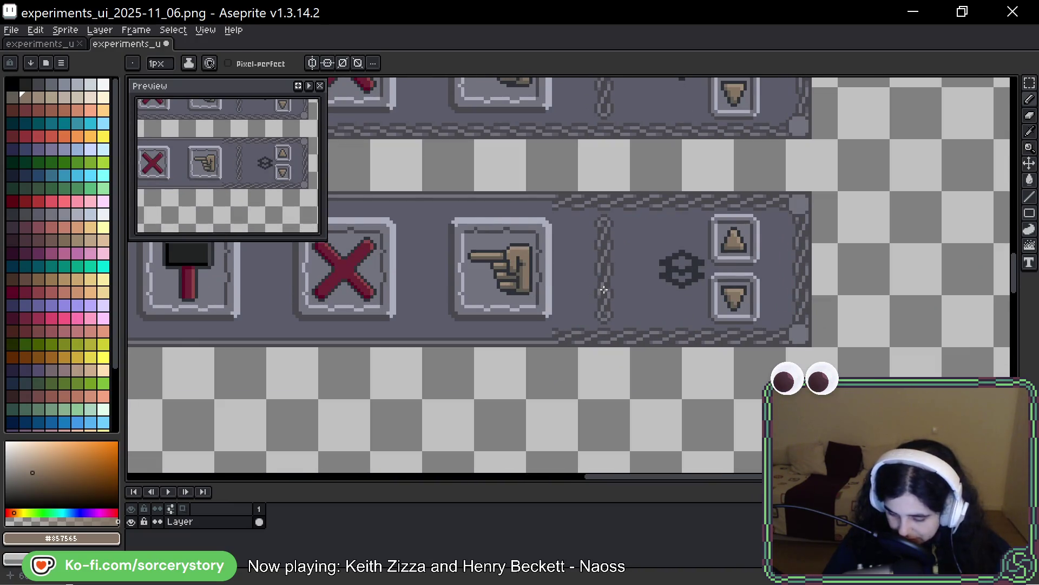
pyautogui.scroll(2, 783, 132)
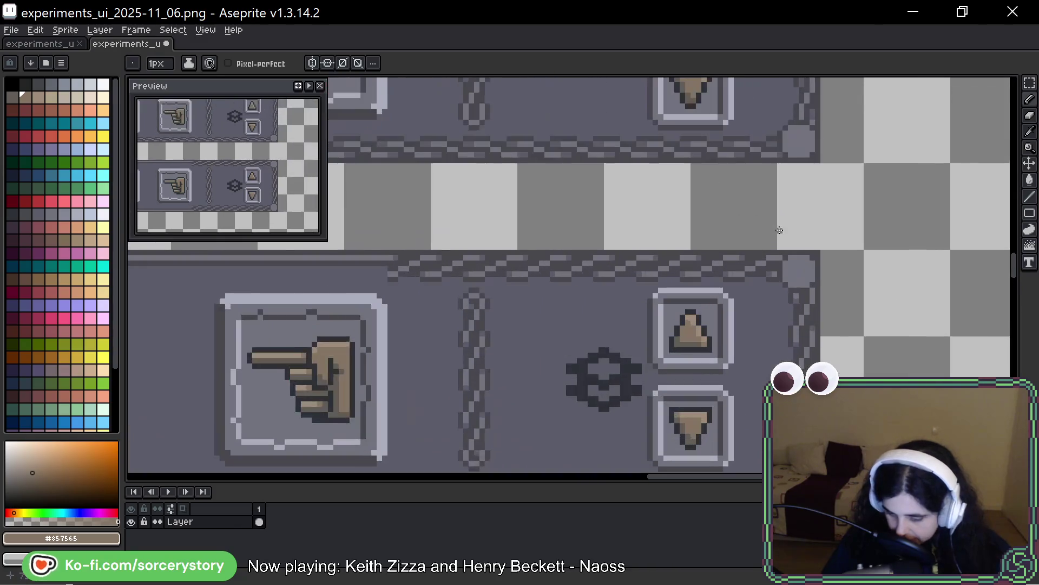
pyautogui.scroll(2, 771, 257)
pyautogui.scroll(-3, 735, 389)
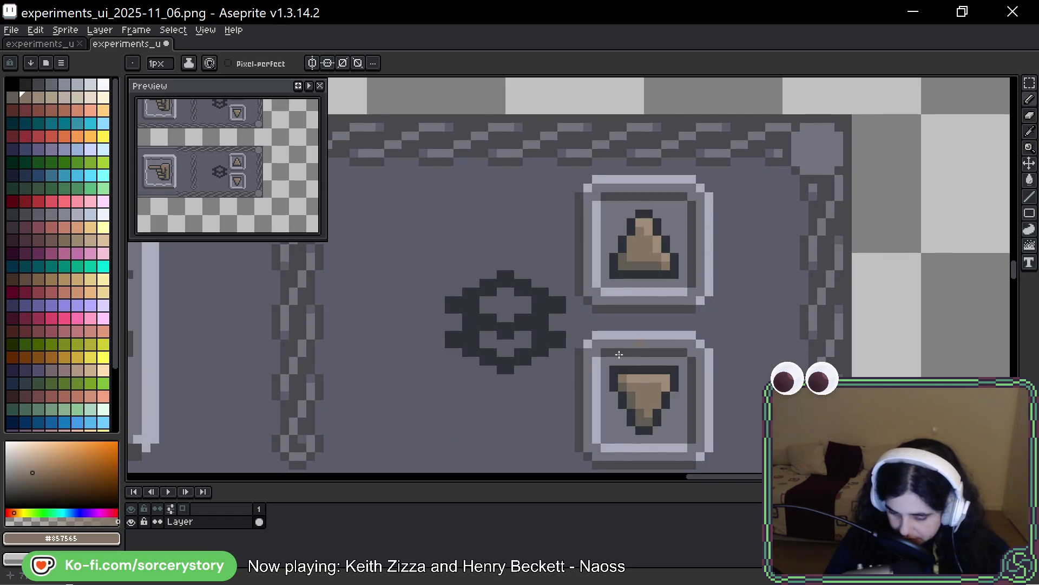
pyautogui.hscroll(-8, 699, 330)
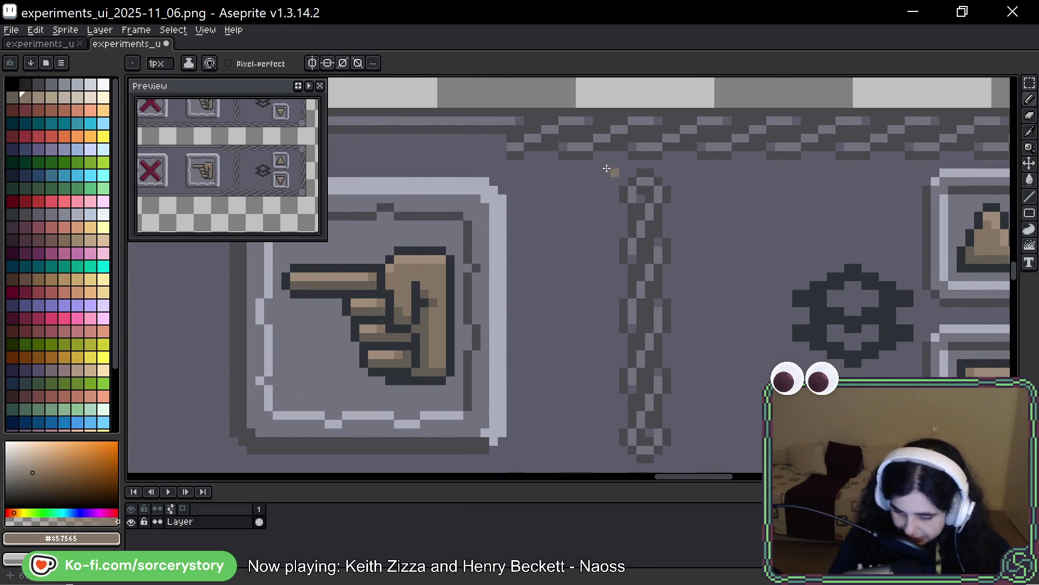
pyautogui.press('space')
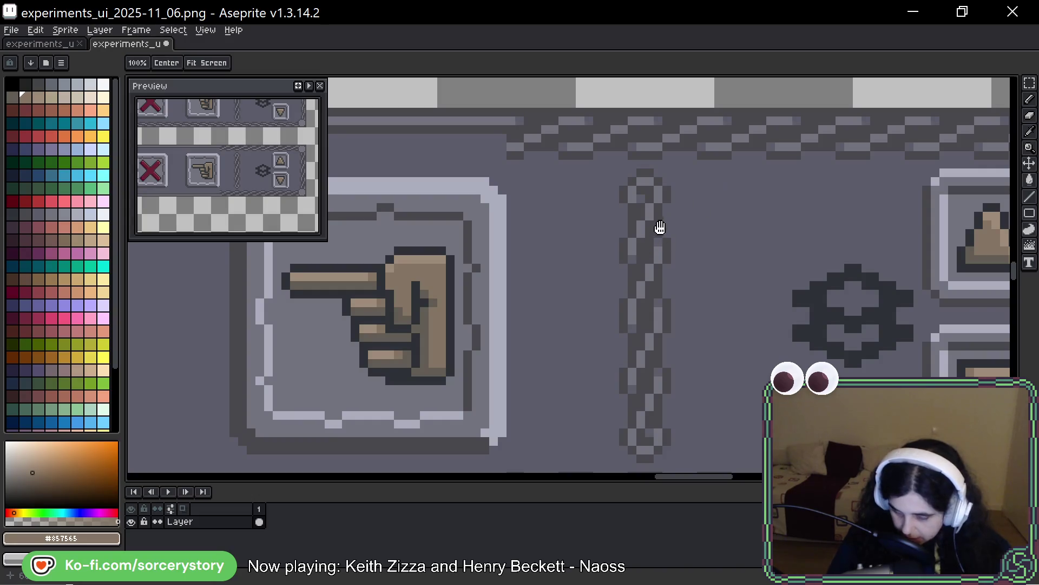
pyautogui.press('space')
pyautogui.moveTo(912, 190); pyautogui.dragTo(778, 181)
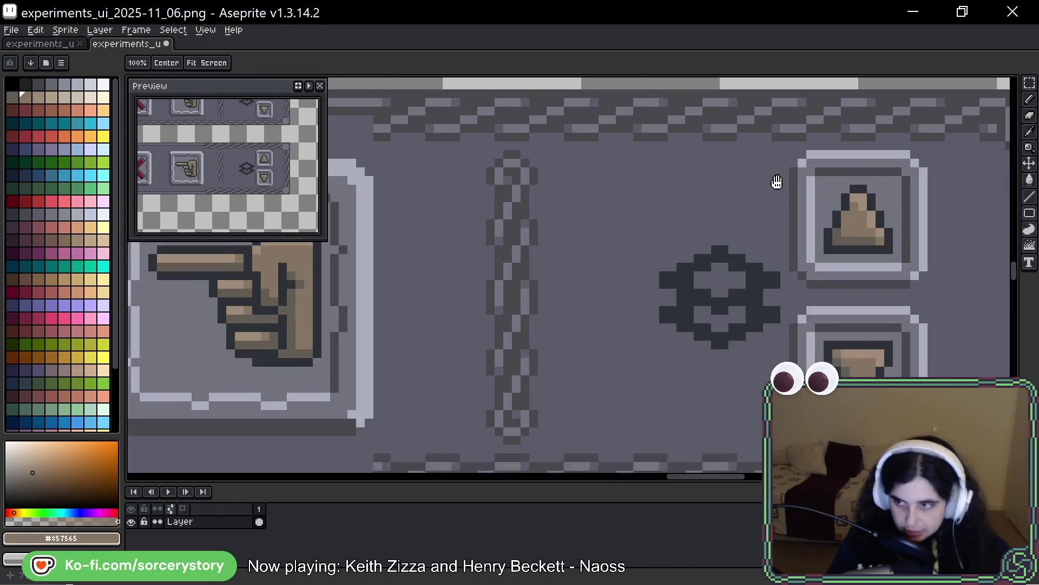
pyautogui.moveTo(870, 255)
pyautogui.mouseDown()
pyautogui.moveTo(821, 232)
pyautogui.moveTo(768, 283)
pyautogui.mouseUp()
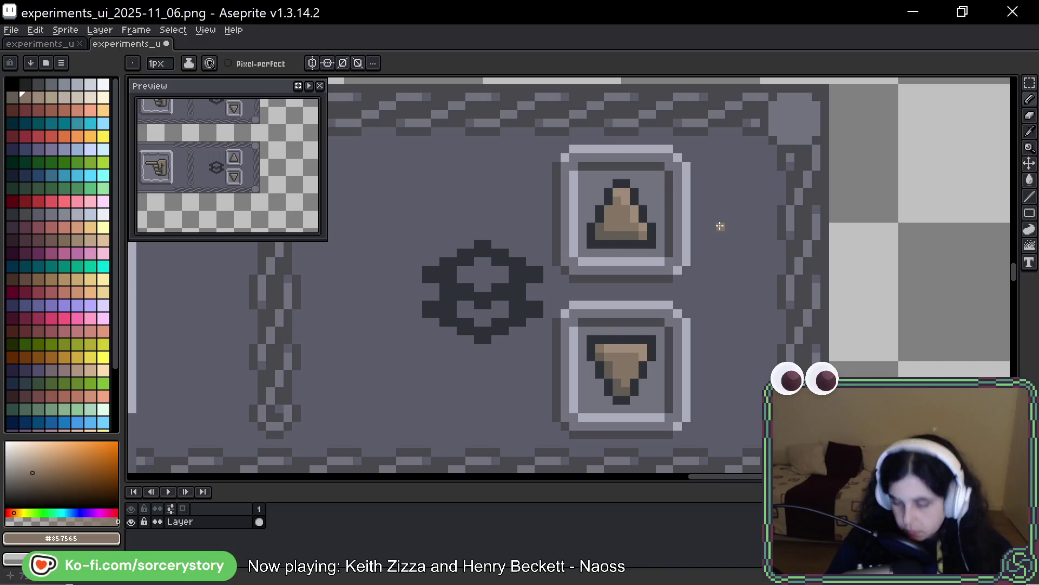
pyautogui.scroll(-3, 706, 219)
pyautogui.scroll(-1, 706, 220)
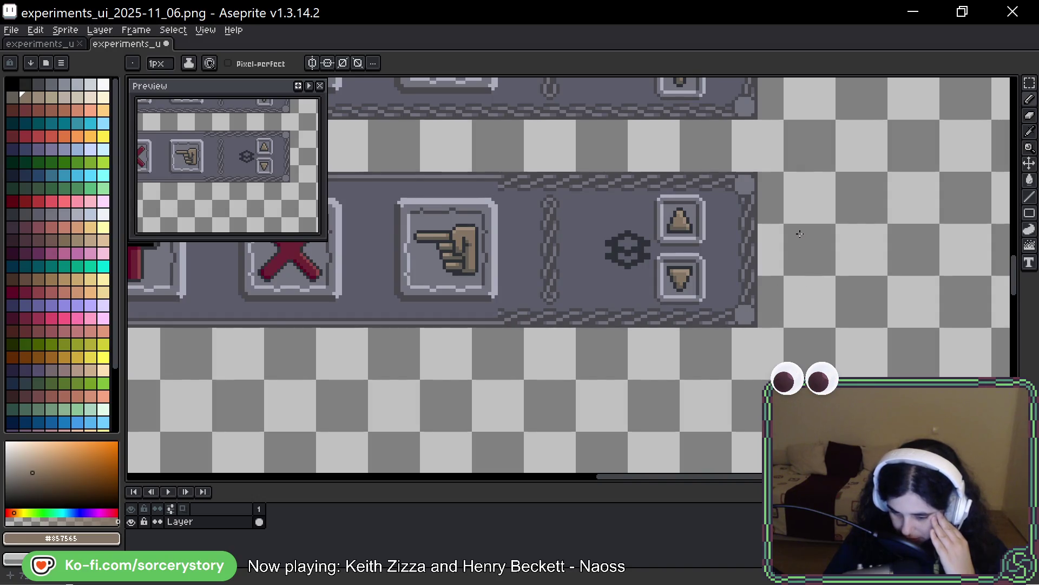
pyautogui.scroll(2, 753, 234)
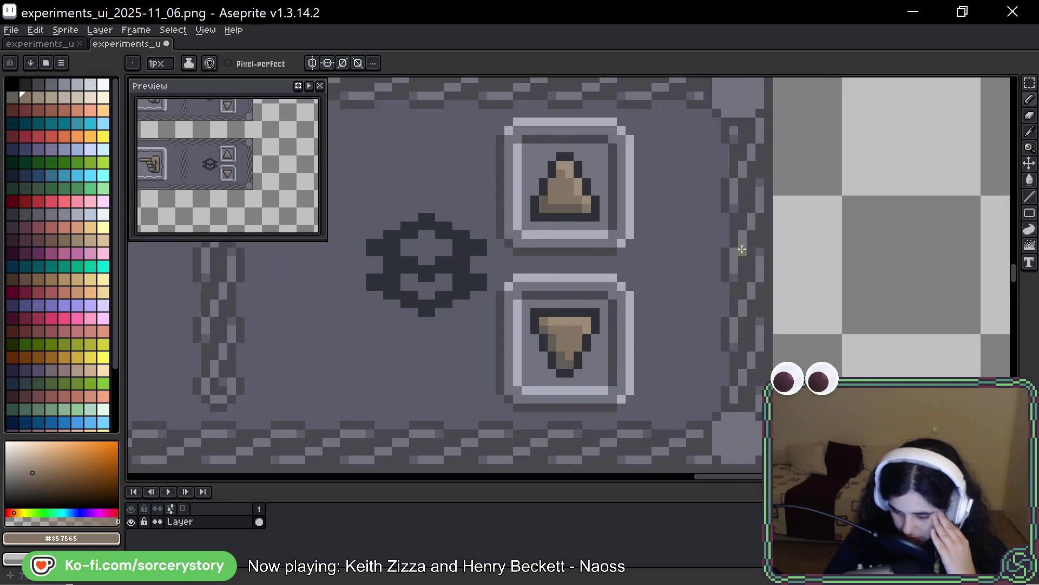
pyautogui.moveTo(722, 242); pyautogui.dragTo(800, 242)
pyautogui.hotkey('ctrl', 'z')
pyautogui.hotkey('ctrl', 'z')
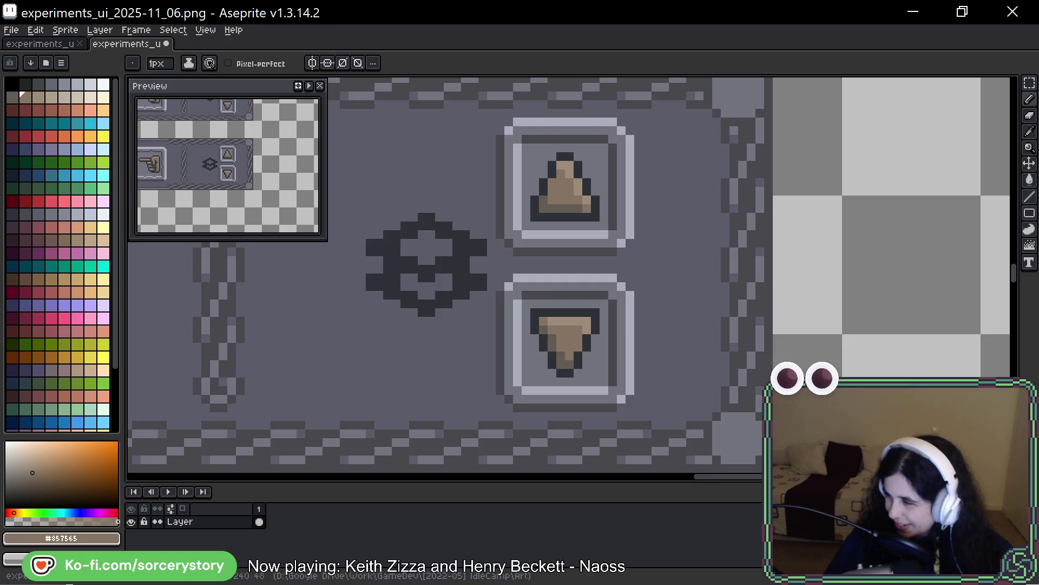
pyautogui.scroll(-2, 680, 206)
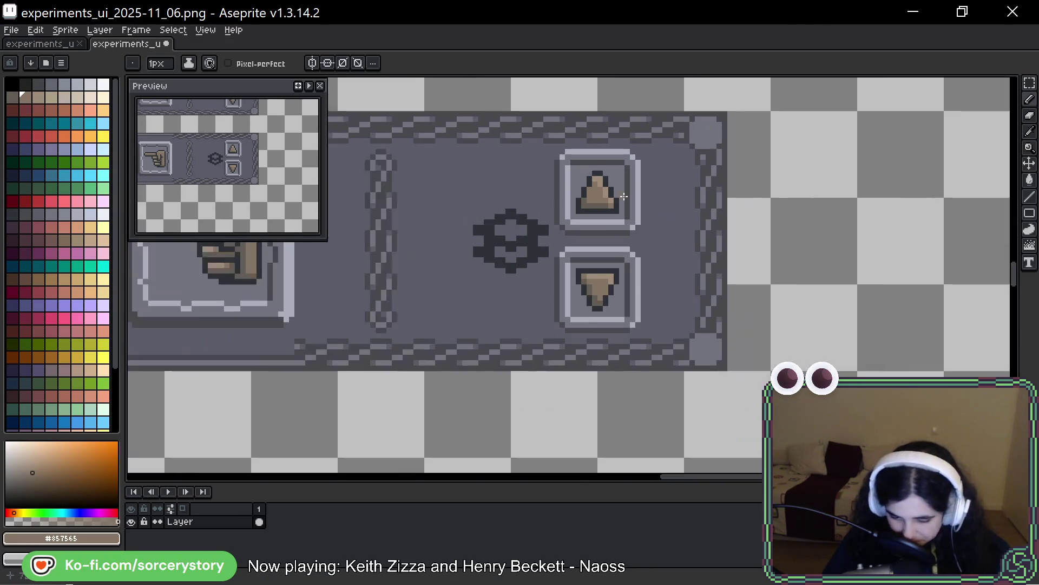
pyautogui.scroll(1, 810, 177)
pyautogui.moveTo(811, 177); pyautogui.dragTo(912, 179)
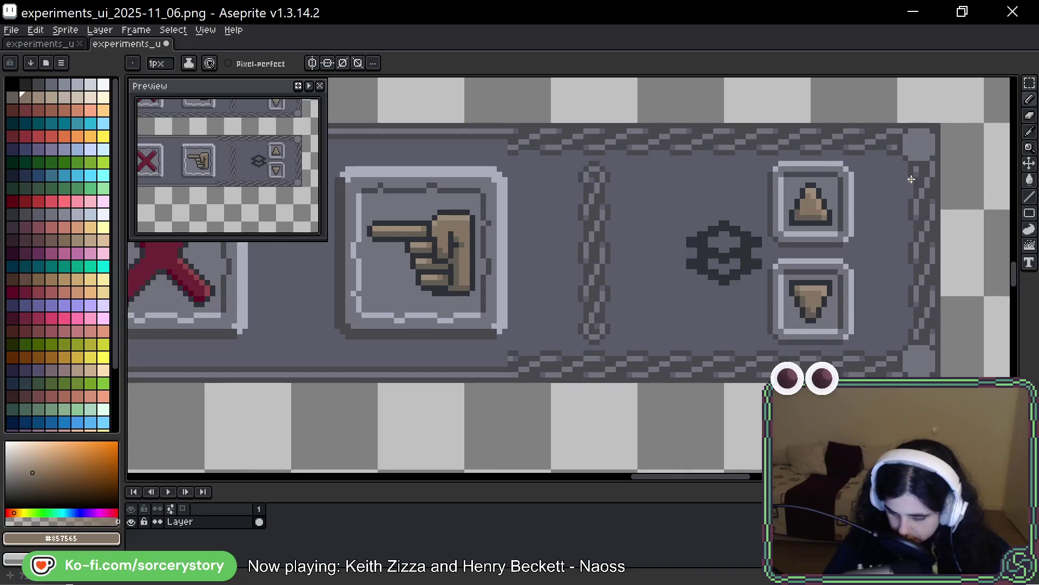
pyautogui.scroll(-2, 915, 184)
pyautogui.scroll(-2, 920, 192)
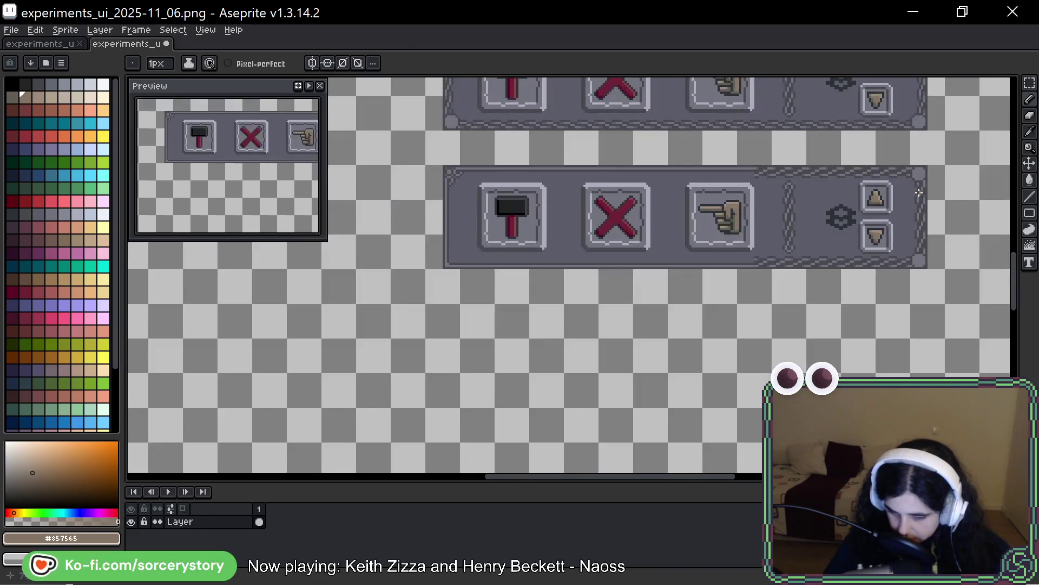
pyautogui.moveTo(885, 146); pyautogui.dragTo(821, 200)
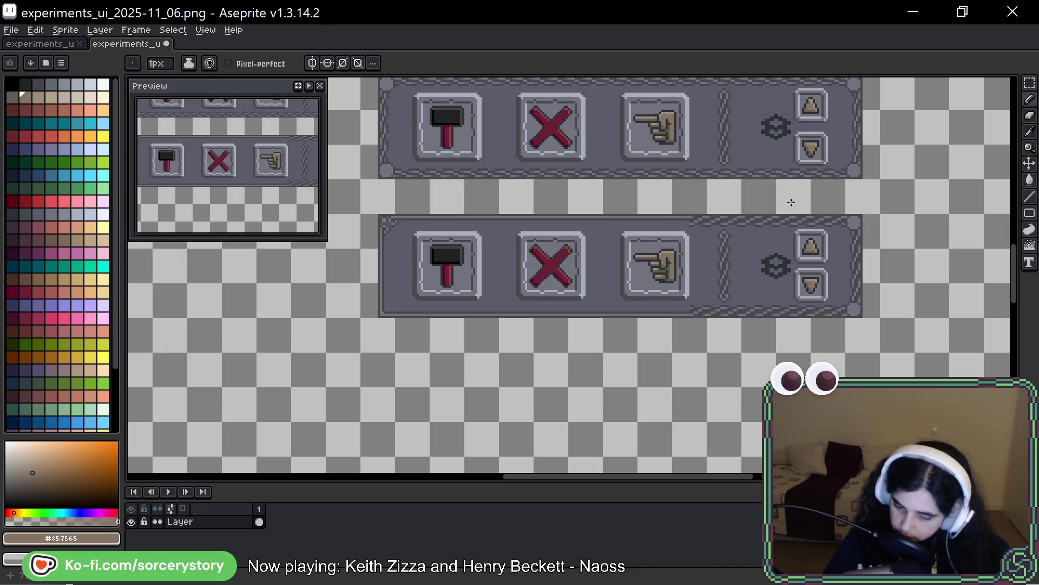
pyautogui.moveTo(840, 252); pyautogui.dragTo(793, 292)
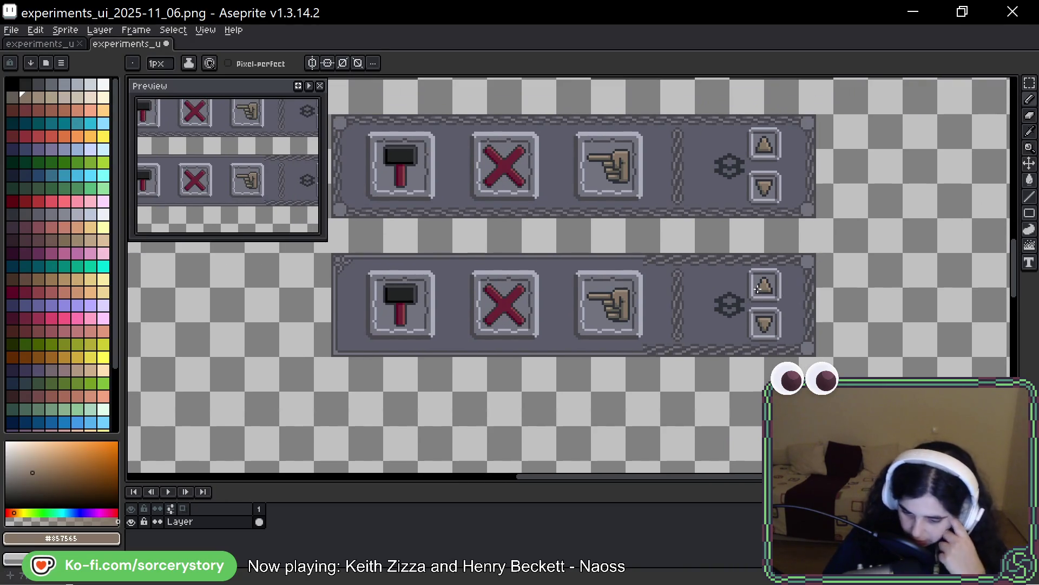
pyautogui.scroll(2, 663, 129)
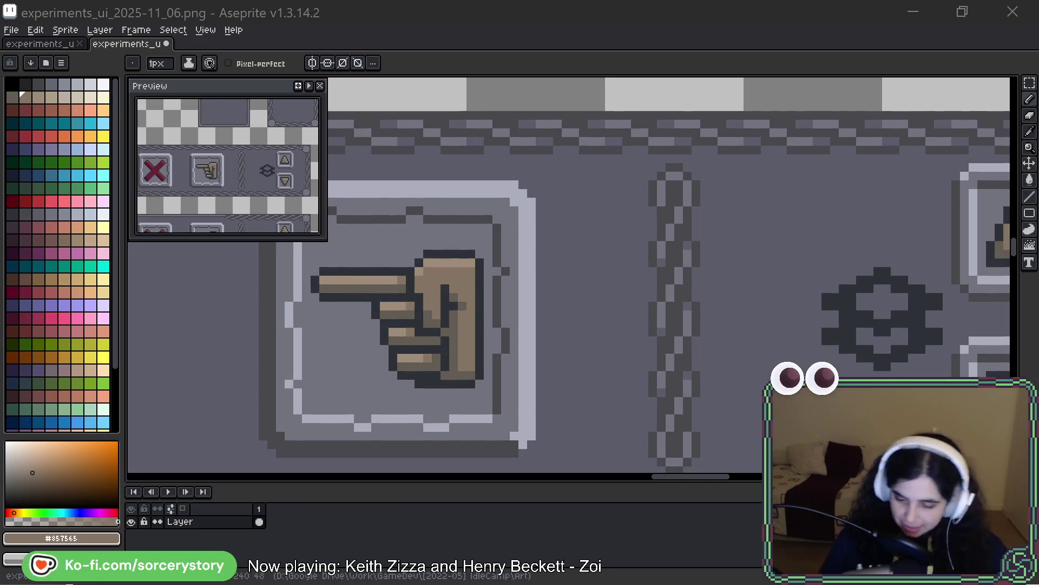
# Step: Bring the Aseprite window back into focus
pyautogui.click(707, 12)
pyautogui.hscroll(5, 867, 325)
pyautogui.scroll(-2, 867, 325)
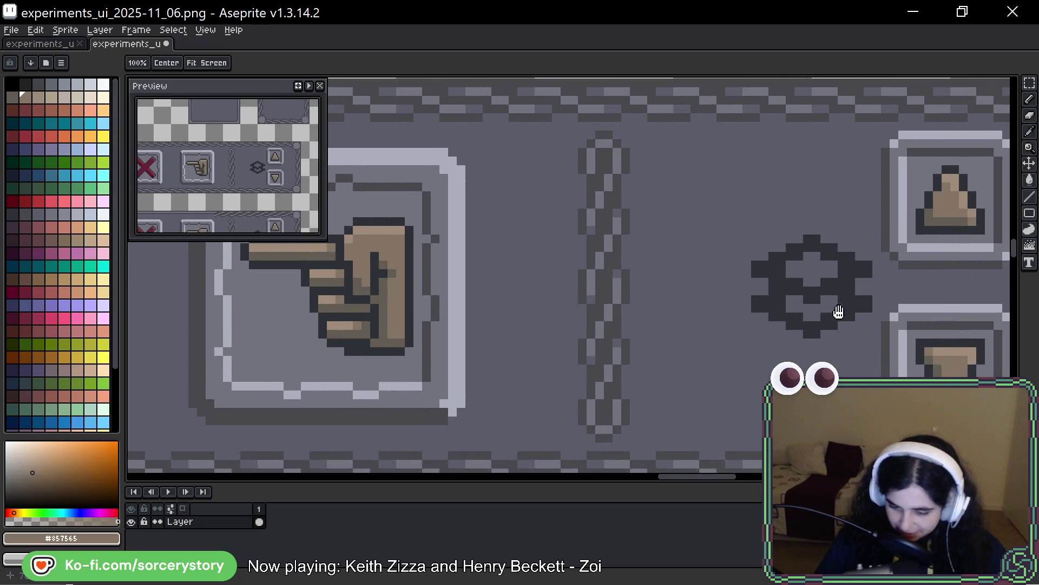
pyautogui.hscroll(2, 823, 254)
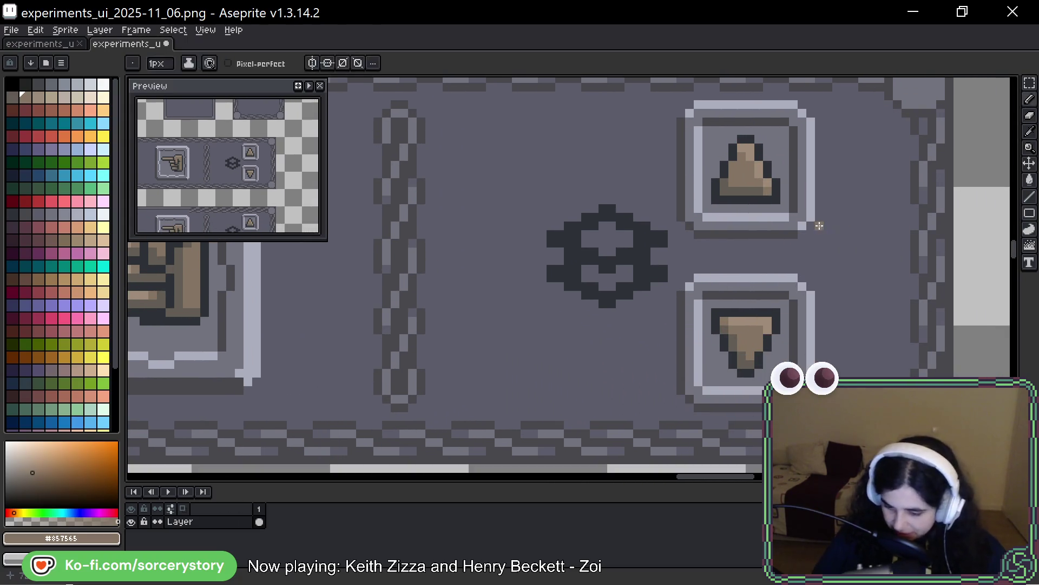
pyautogui.scroll(-2, 823, 233)
pyautogui.scroll(-3, 615, 238)
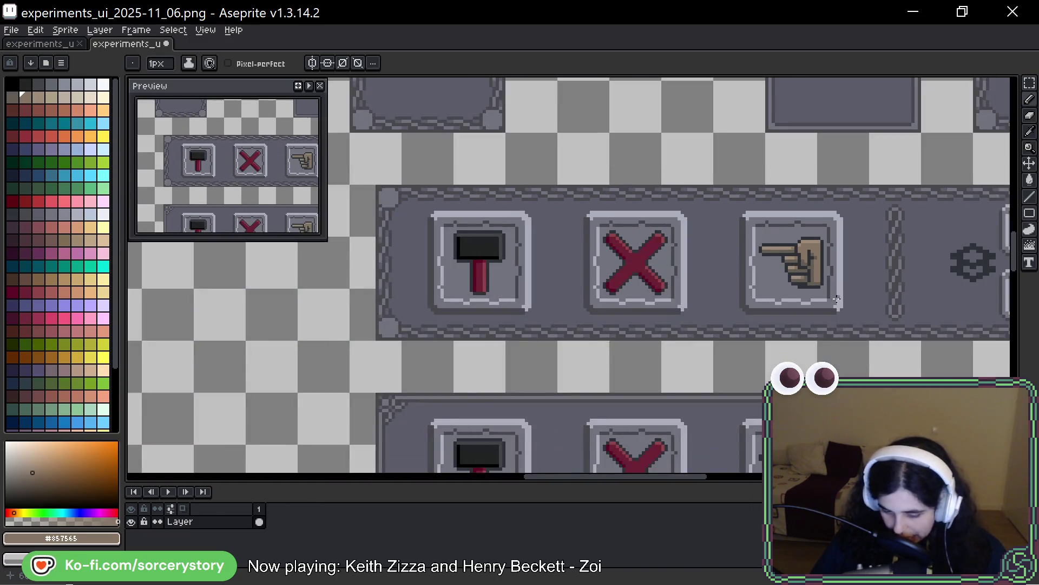
pyautogui.scroll(1, 774, 204)
pyautogui.moveTo(829, 305); pyautogui.dragTo(639, 175)
pyautogui.moveTo(733, 130); pyautogui.dragTo(733, 232)
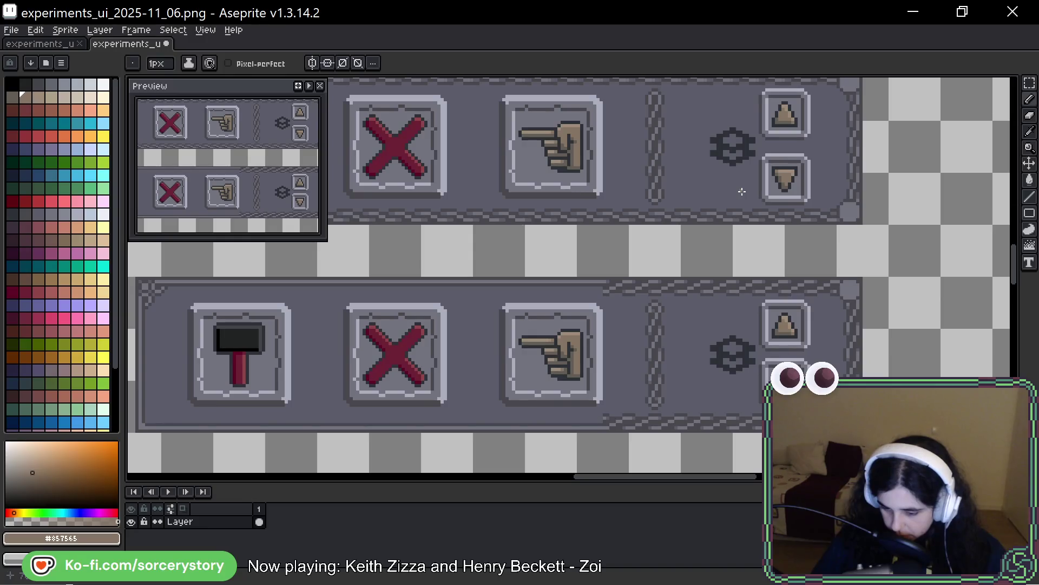
pyautogui.moveTo(742, 191)
pyautogui.mouseDown()
pyautogui.moveTo(750, 230)
pyautogui.moveTo(855, 238)
pyautogui.mouseUp()
pyautogui.scroll(-1, 861, 243)
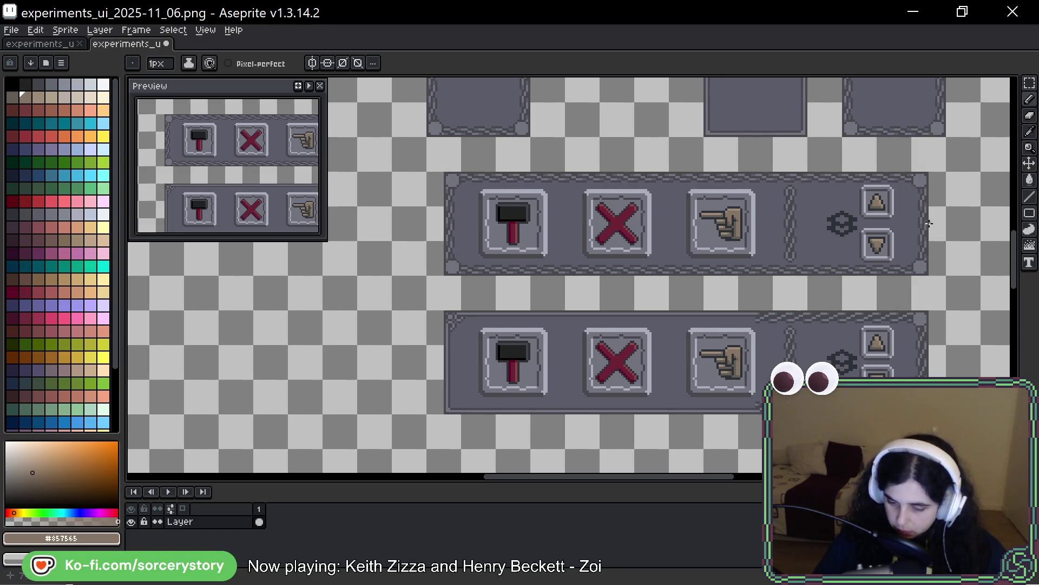
pyautogui.moveTo(929, 224); pyautogui.dragTo(799, 241)
pyautogui.scroll(5, 798, 241)
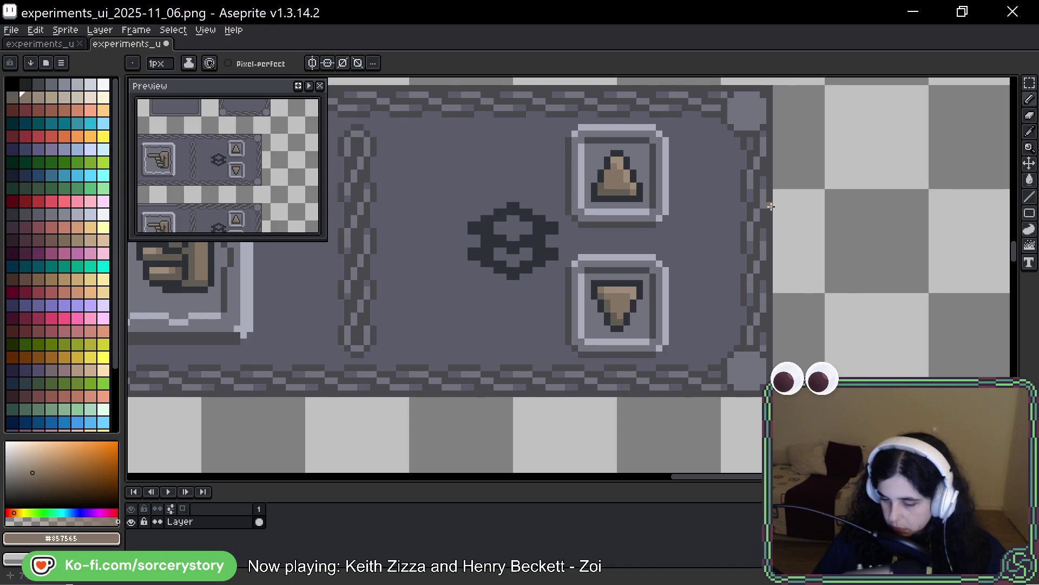
# Step: Select the strip along the panel's left edge, shift it right and commit
pyautogui.press('m')
pyautogui.scroll(-3, 951, 133)
pyautogui.moveTo(481, 184)
pyautogui.mouseDown()
pyautogui.moveTo(514, 226)
pyautogui.moveTo(515, 289)
pyautogui.mouseUp()
pyautogui.moveTo(497, 234)
pyautogui.mouseDown()
pyautogui.moveTo(827, 205)
pyautogui.moveTo(411, 250)
pyautogui.mouseUp()
pyautogui.press('Return')
# Step: Mark a 4×16 section of the chain border and close the browser showing the cat GIF
pyautogui.scroll(3, 390, 237)
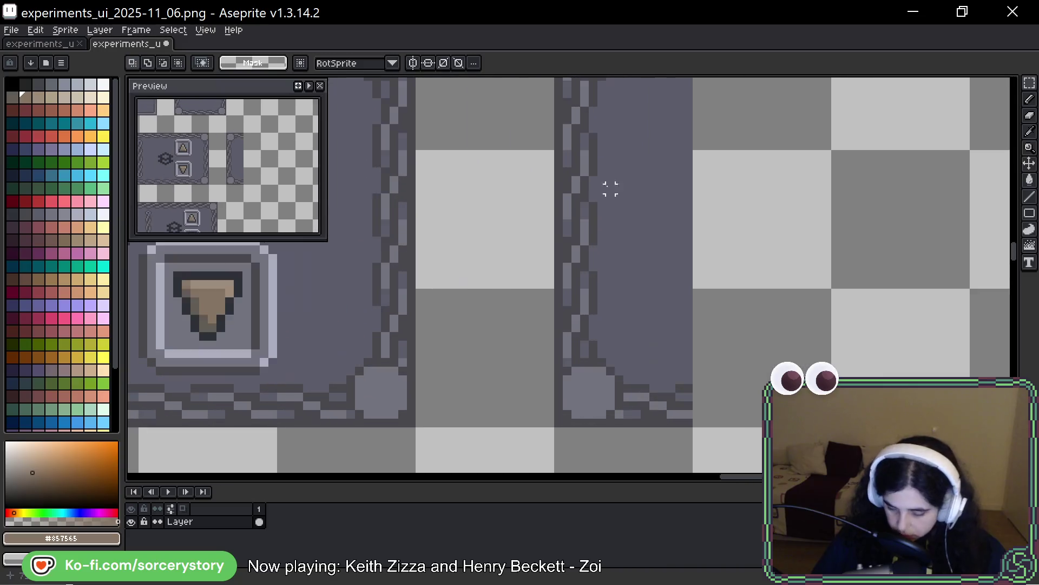
pyautogui.scroll(1, 610, 188)
pyautogui.moveTo(591, 138); pyautogui.dragTo(552, 332)
pyautogui.click(568, 251)
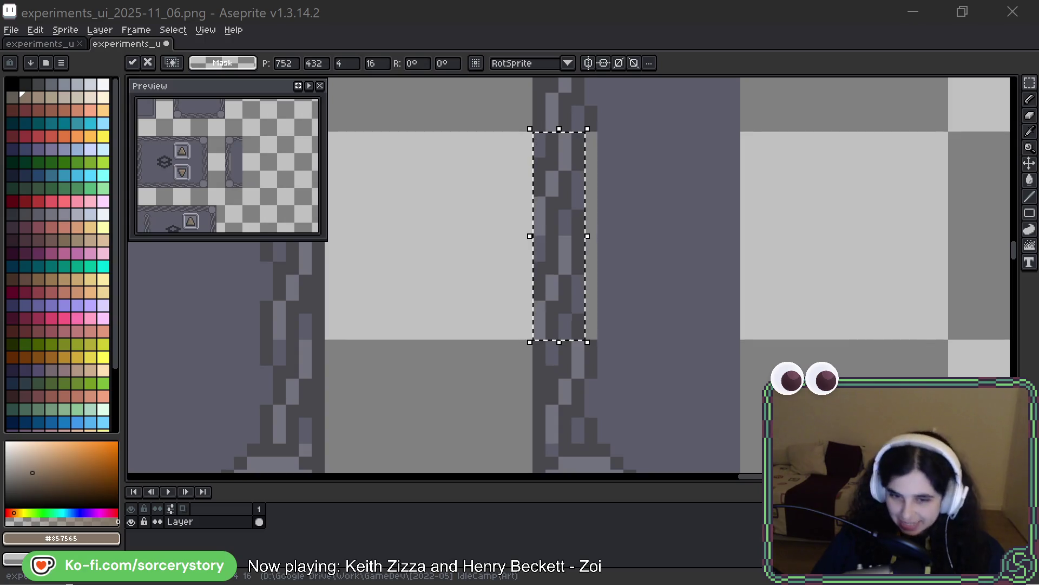
pyautogui.hotkey('alt', 'Tab')
pyautogui.moveTo(820, 109); pyautogui.dragTo(540, 102)
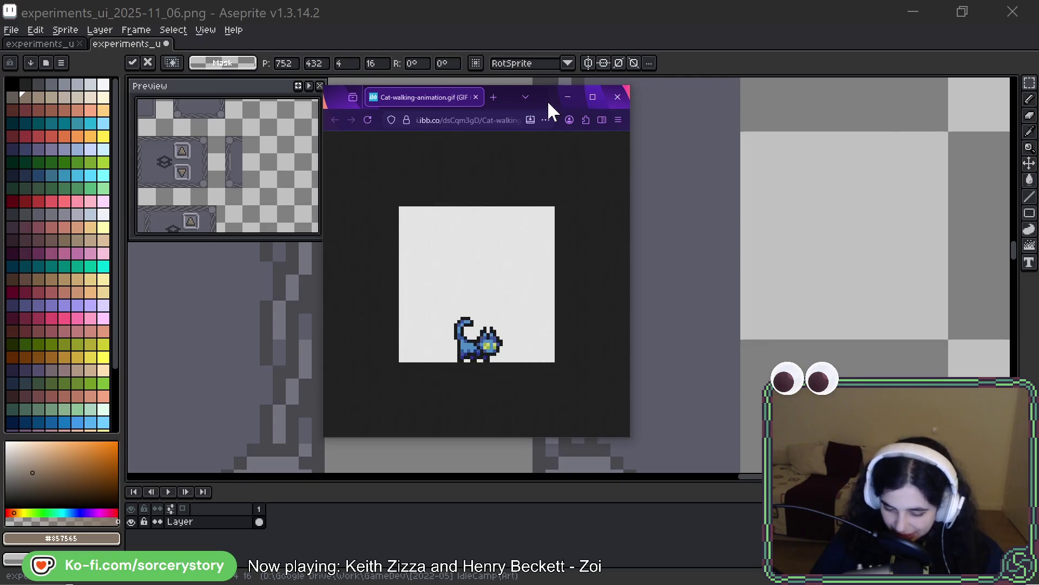
pyautogui.click(568, 97)
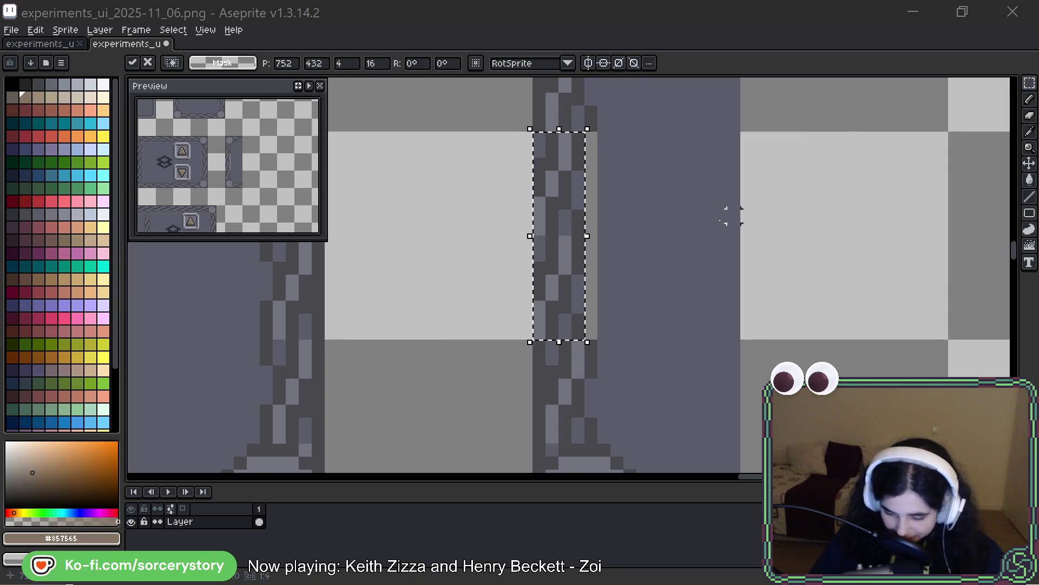
pyautogui.moveTo(617, 216); pyautogui.dragTo(565, 261)
# Step: Paint a 1px vertical line of #5b5c69 over the light column beside the chain
pyautogui.press('b')
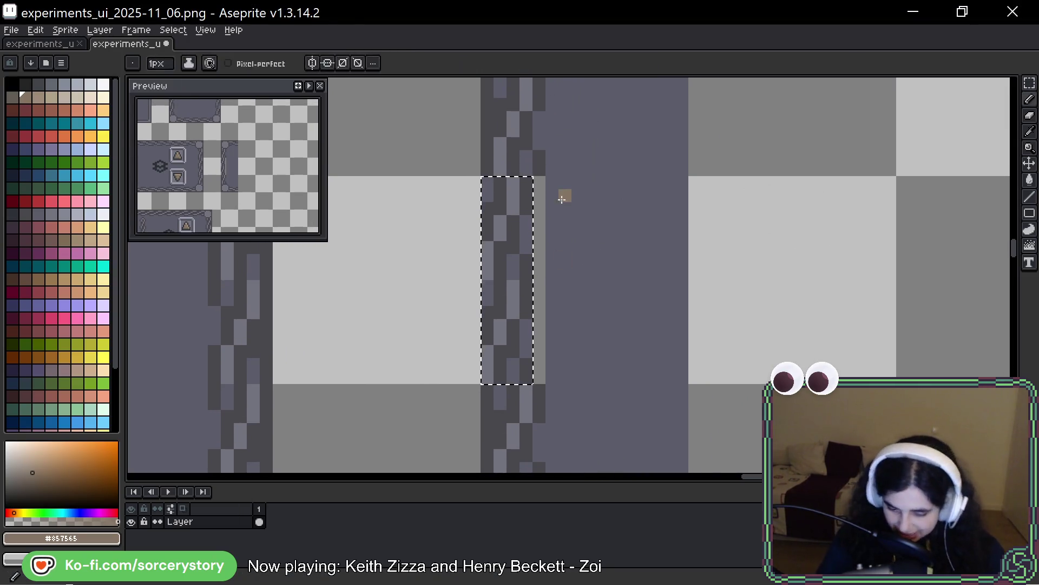
pyautogui.keyDown('alt'); pyautogui.click(565, 197); pyautogui.keyUp('alt')
pyautogui.hotkey('ctrl', 'd')
pyautogui.moveTo(539, 180); pyautogui.dragTo(539, 372)
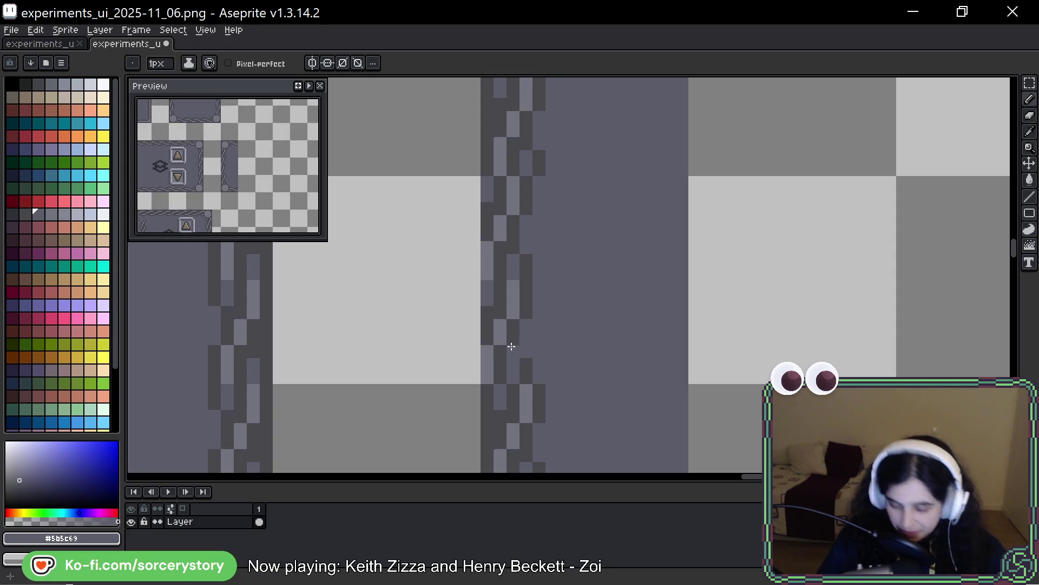
pyautogui.moveTo(772, 229); pyautogui.dragTo(768, 271)
# Step: Select a 16×16 chain-border tile and stamp copies of it into a vertical column
pyautogui.press('m')
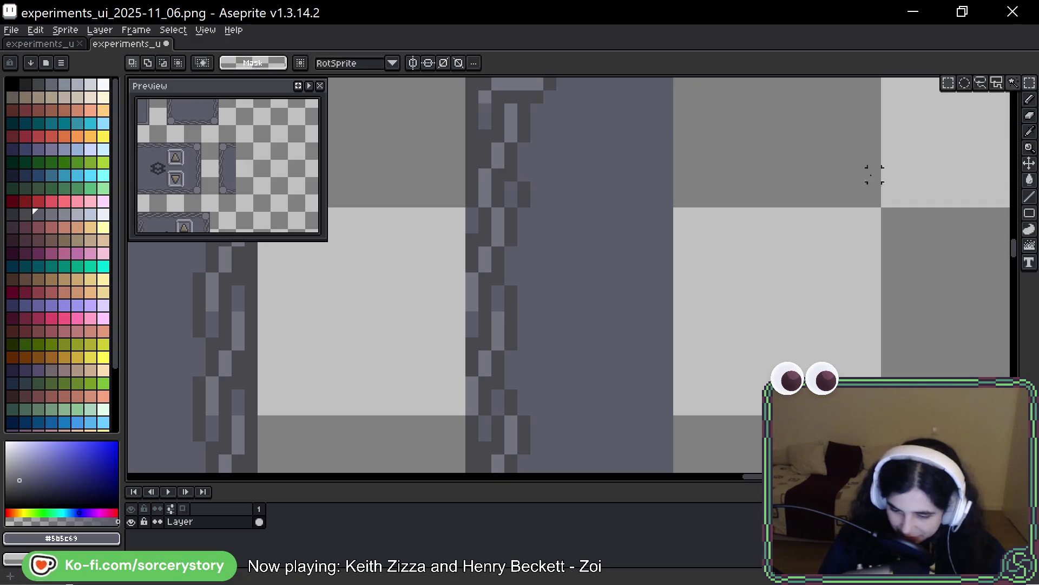
pyautogui.scroll(3, 671, 330)
pyautogui.moveTo(459, 80); pyautogui.dragTo(670, 289)
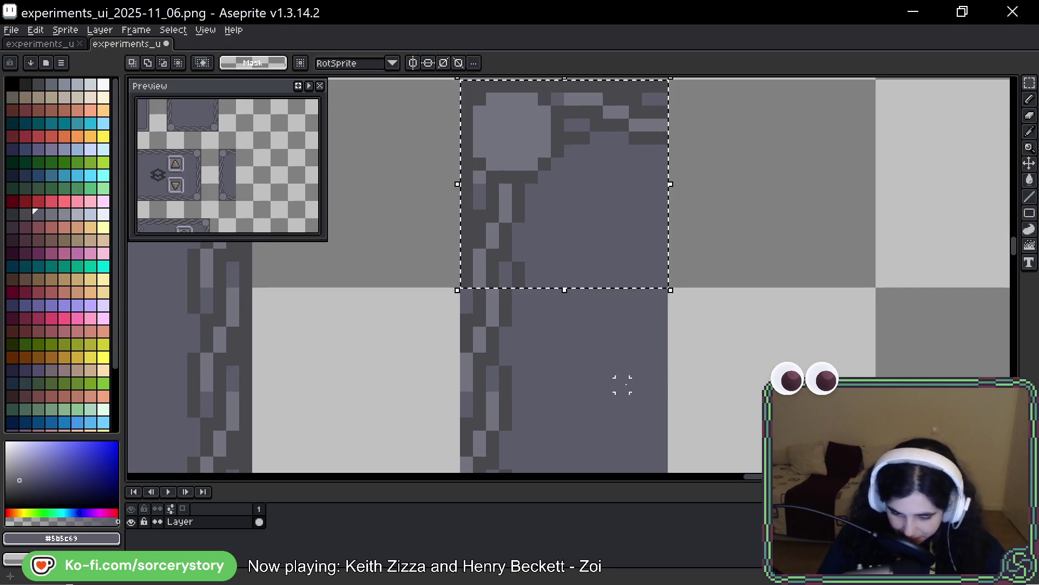
pyautogui.click(557, 319)
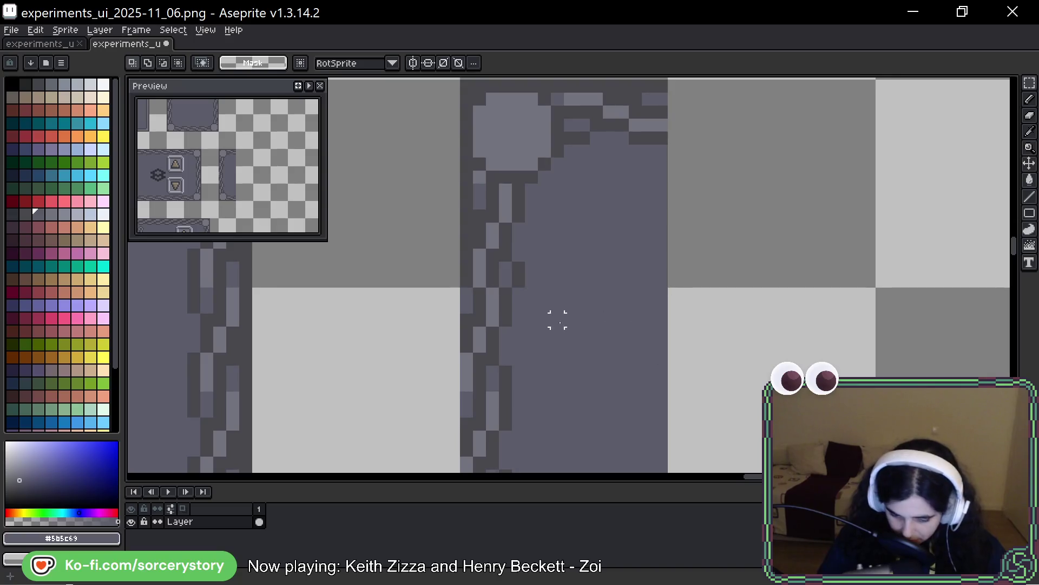
pyautogui.moveTo(541, 397); pyautogui.dragTo(560, 352)
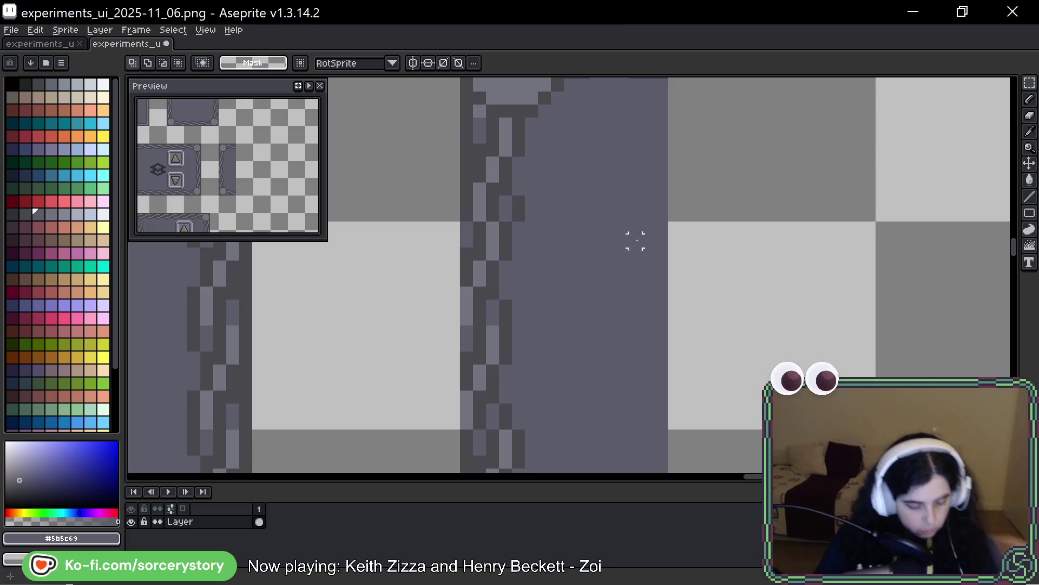
pyautogui.moveTo(453, 409)
pyautogui.mouseDown()
pyautogui.moveTo(510, 313)
pyautogui.moveTo(692, 232)
pyautogui.moveTo(715, 202)
pyautogui.moveTo(622, 197)
pyautogui.moveTo(631, 360)
pyautogui.mouseUp()
pyautogui.scroll(-4, 568, 260)
pyautogui.hscroll(2, 578, 266)
pyautogui.press('Return')
# Step: Move one tile copy two tiles right and rotate it -90° so its chain runs horizontally
pyautogui.hscroll(2, 691, 200)
pyautogui.scroll(1, 692, 201)
pyautogui.moveTo(545, 274)
pyautogui.mouseDown()
pyautogui.moveTo(631, 255)
pyautogui.moveTo(749, 200)
pyautogui.moveTo(766, 278)
pyautogui.moveTo(747, 325)
pyautogui.mouseUp()
pyautogui.moveTo(673, 288)
pyautogui.mouseDown()
pyautogui.moveTo(702, 282)
pyautogui.moveTo(664, 288)
pyautogui.moveTo(707, 264)
pyautogui.moveTo(699, 255)
pyautogui.moveTo(687, 262)
pyautogui.moveTo(729, 275)
pyautogui.moveTo(690, 255)
pyautogui.mouseUp()
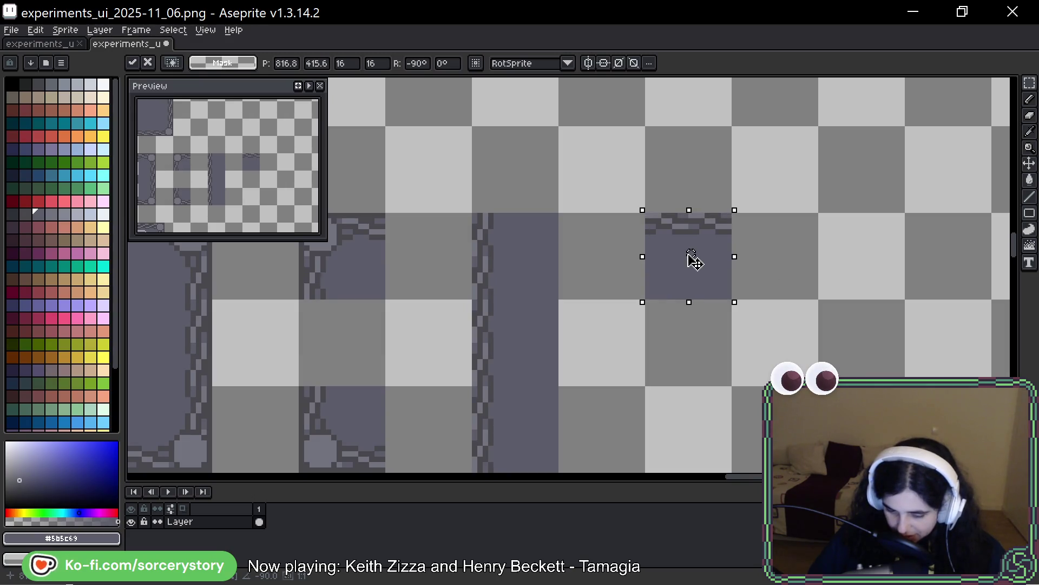
# Step: Commit the rotated chain tile beside the vertical border pieces and zoom out to review the sheet
pyautogui.click(807, 271)
pyautogui.moveTo(778, 274); pyautogui.dragTo(713, 266)
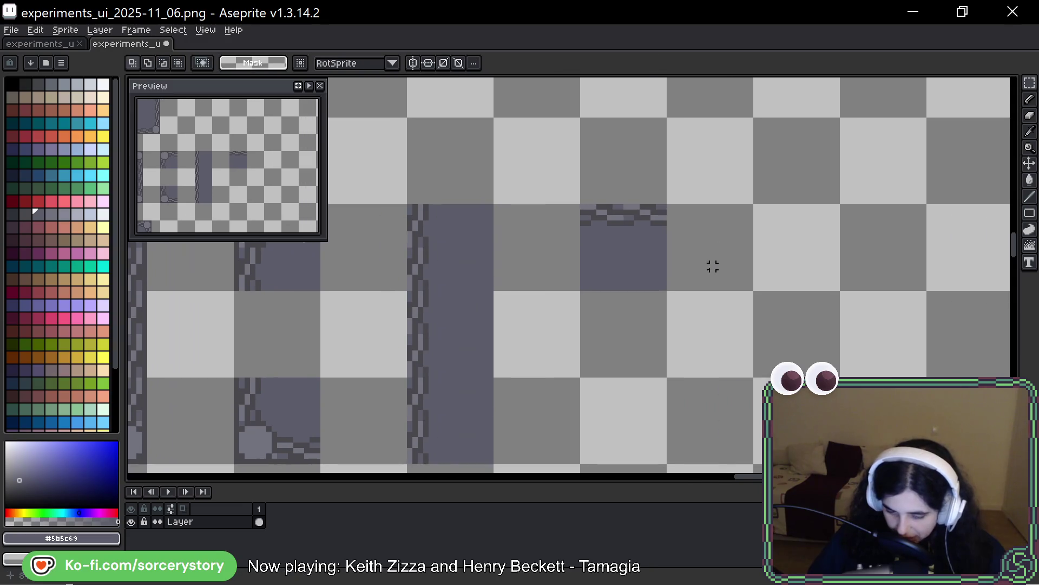
pyautogui.scroll(-1, 729, 272)
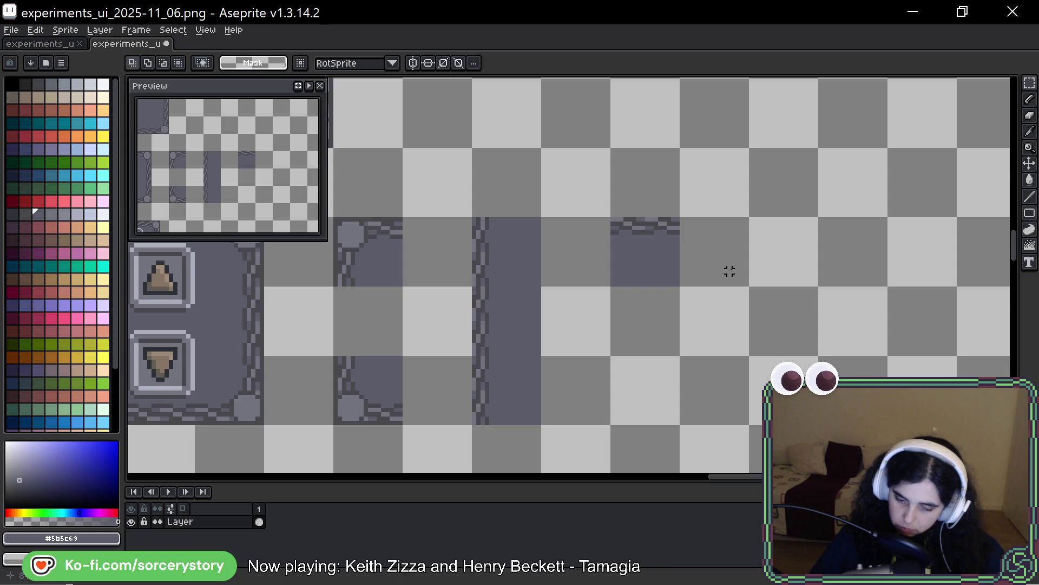
pyautogui.scroll(-2, 729, 272)
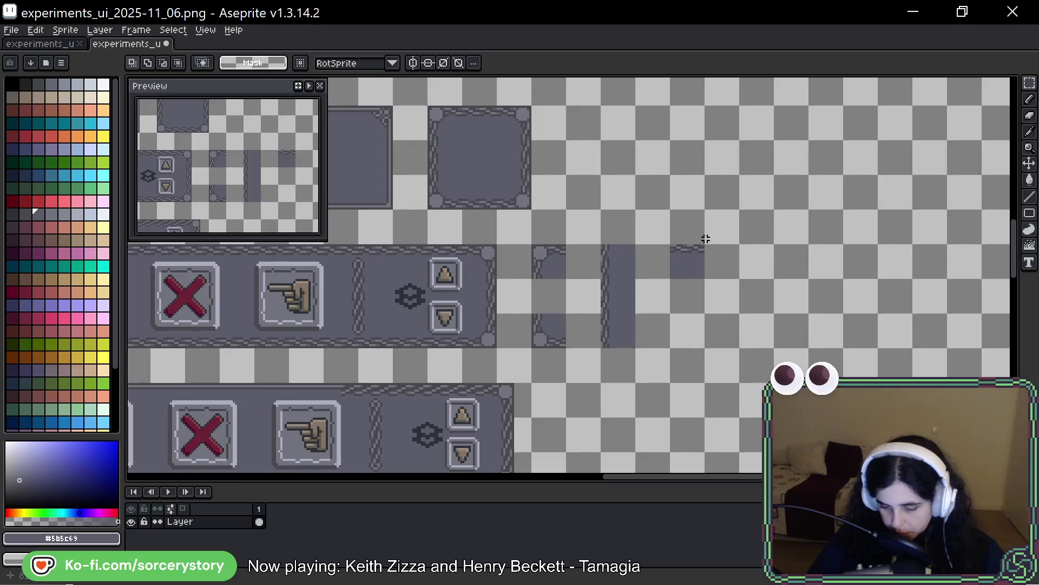
# Step: Paint over the old chain on the tile's top band with dark grey #43474d
pyautogui.press('b')
pyautogui.scroll(2, 524, 109)
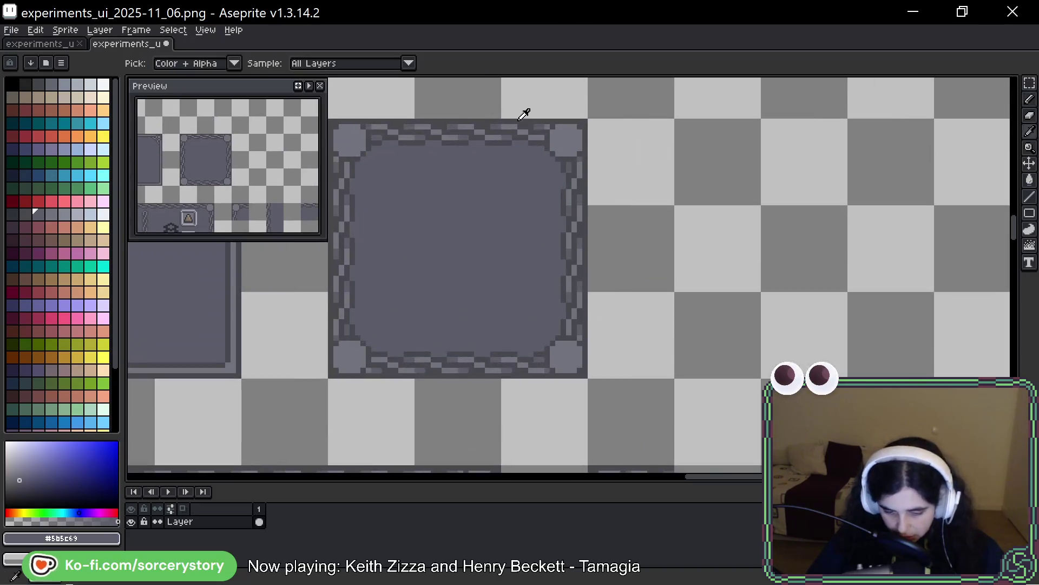
pyautogui.keyDown('alt'); pyautogui.click(563, 137); pyautogui.keyUp('alt')
pyautogui.scroll(-3, 548, 77)
pyautogui.scroll(-2, 547, 78)
pyautogui.scroll(4, 698, 252)
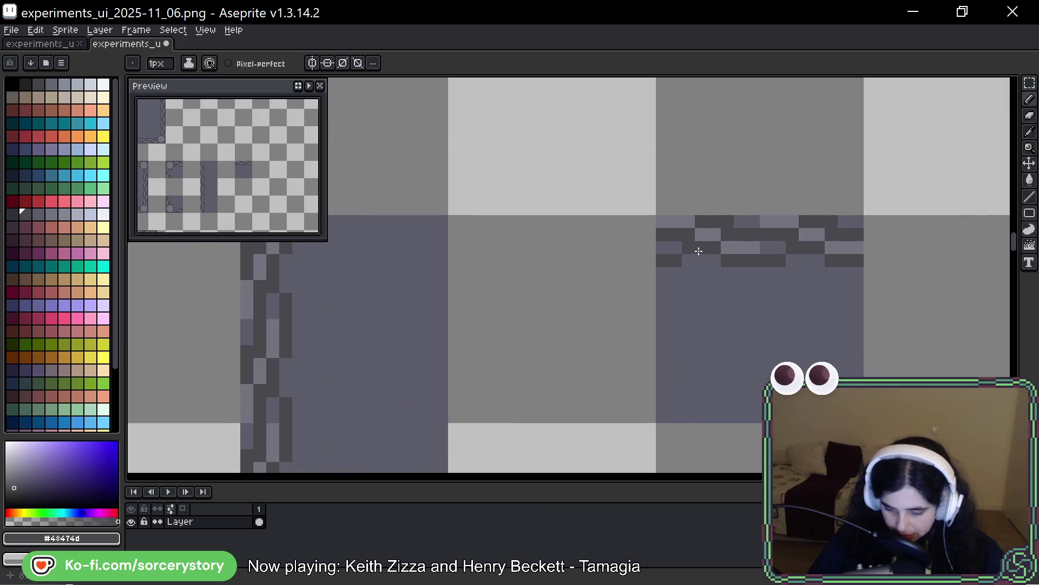
pyautogui.moveTo(603, 223); pyautogui.dragTo(737, 221)
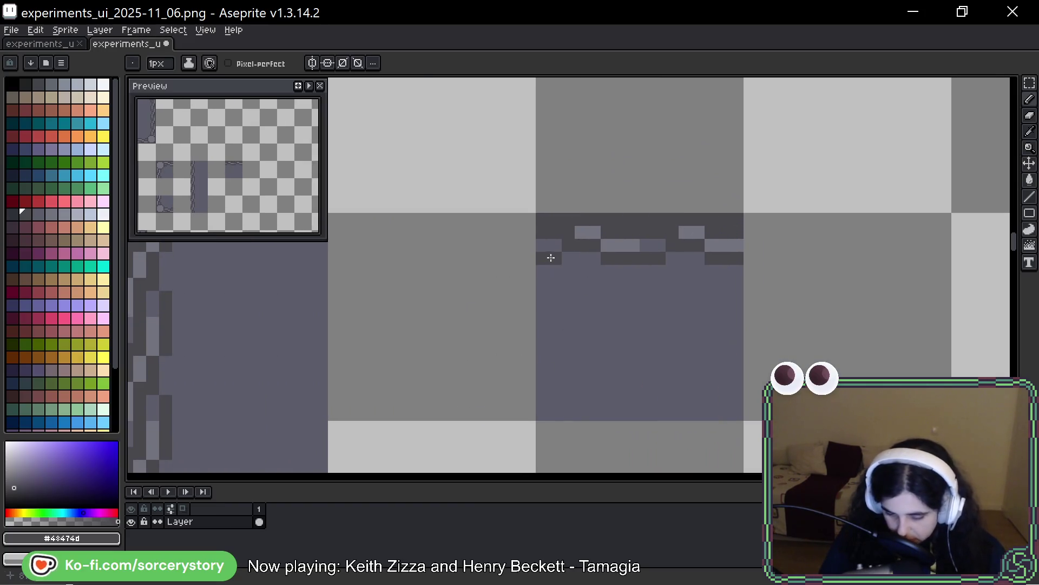
pyautogui.moveTo(552, 258); pyautogui.dragTo(734, 263)
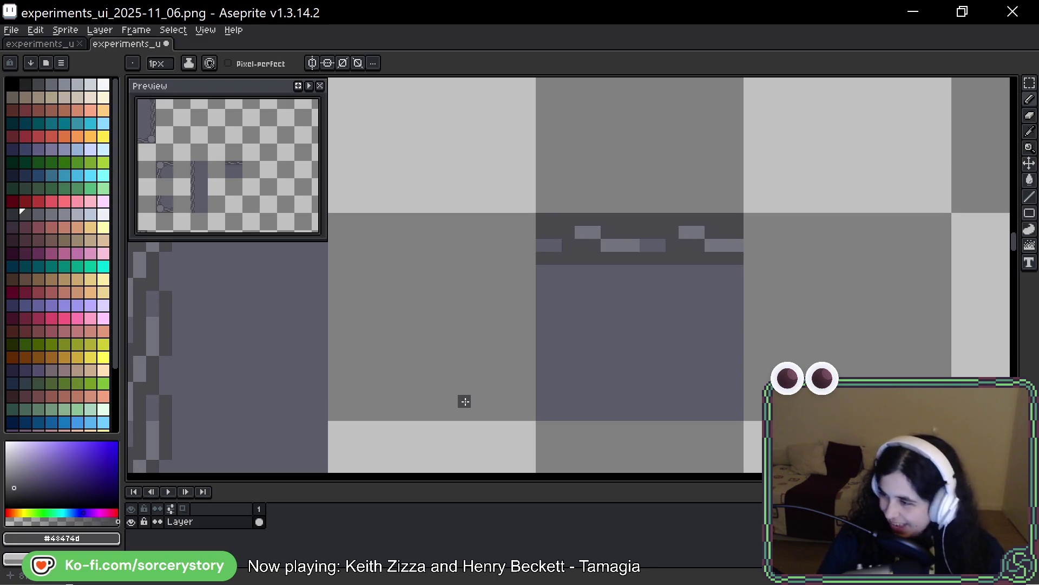
pyautogui.keyDown('alt'); pyautogui.click(588, 232); pyautogui.keyUp('alt')
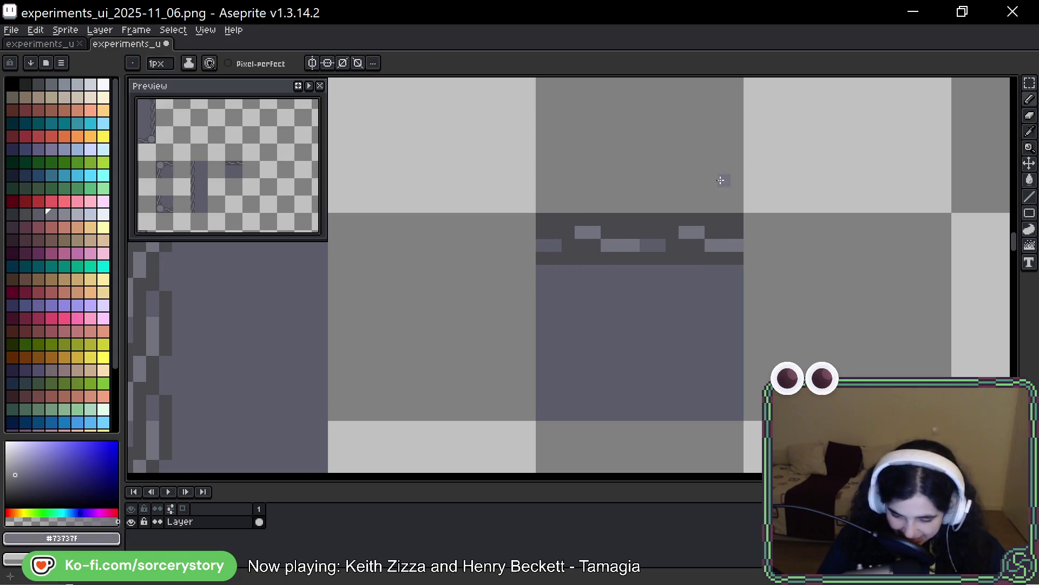
pyautogui.keyDown('alt'); pyautogui.click(677, 255); pyautogui.keyUp('alt')
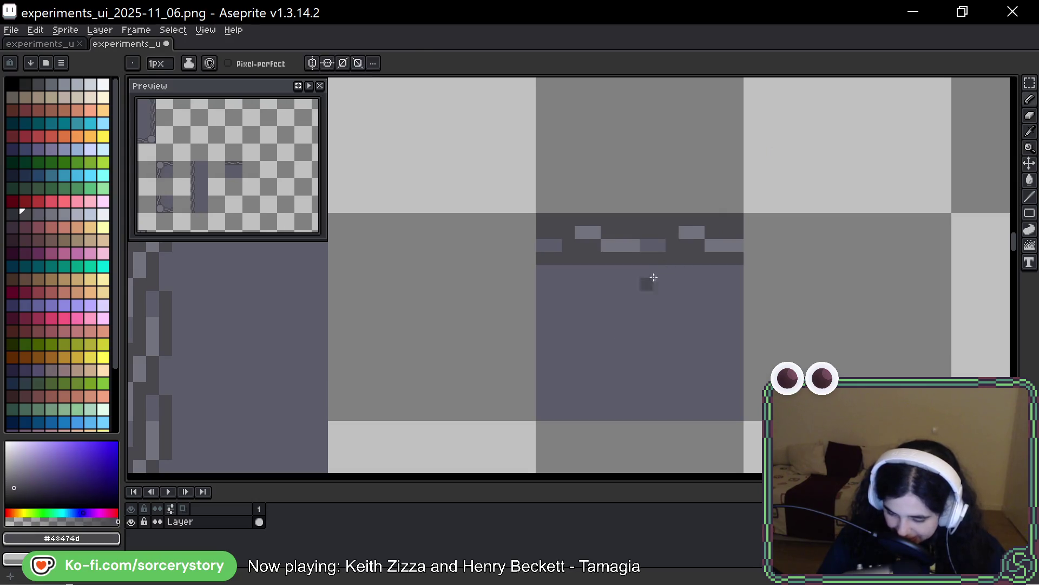
pyautogui.moveTo(673, 241); pyautogui.dragTo(655, 260)
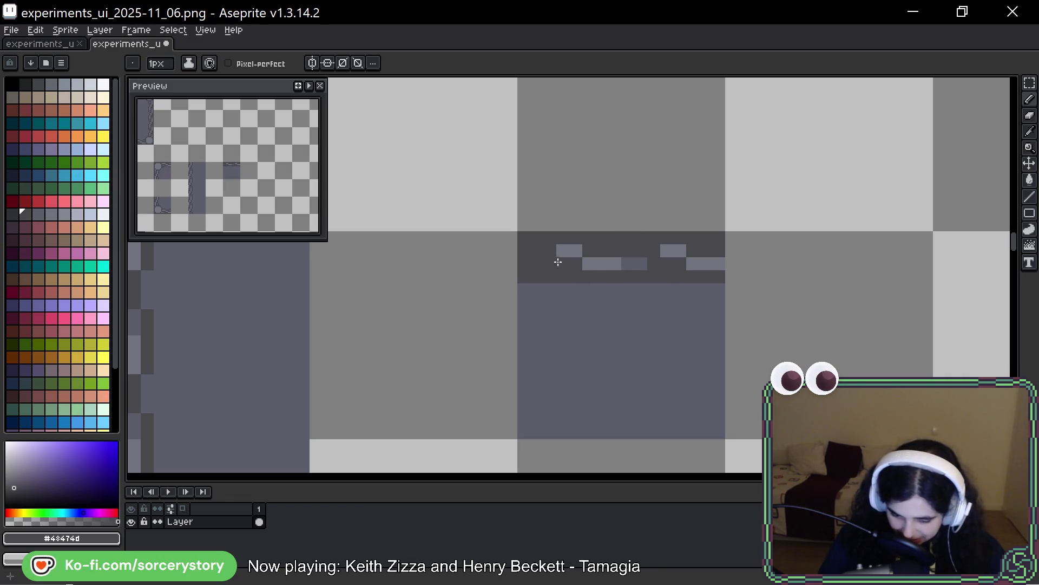
pyautogui.moveTo(574, 257); pyautogui.dragTo(713, 267)
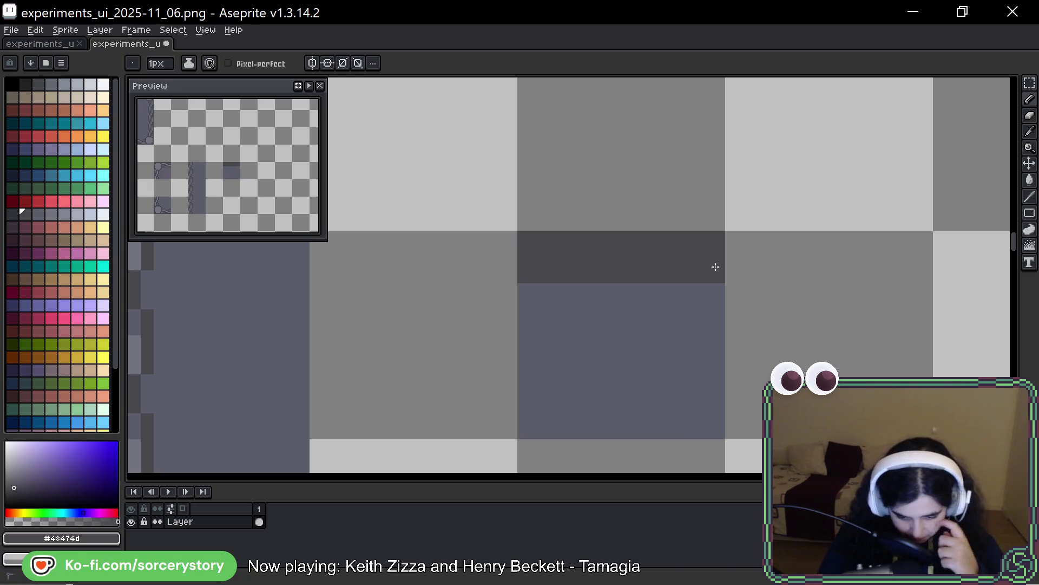
# Step: Draw the first stepped light-grey chain link, trimming its strip ends with dark grey
pyautogui.hscroll(-3, 659, 290)
pyautogui.keyDown('alt'); pyautogui.click(301, 308); pyautogui.keyUp('alt')
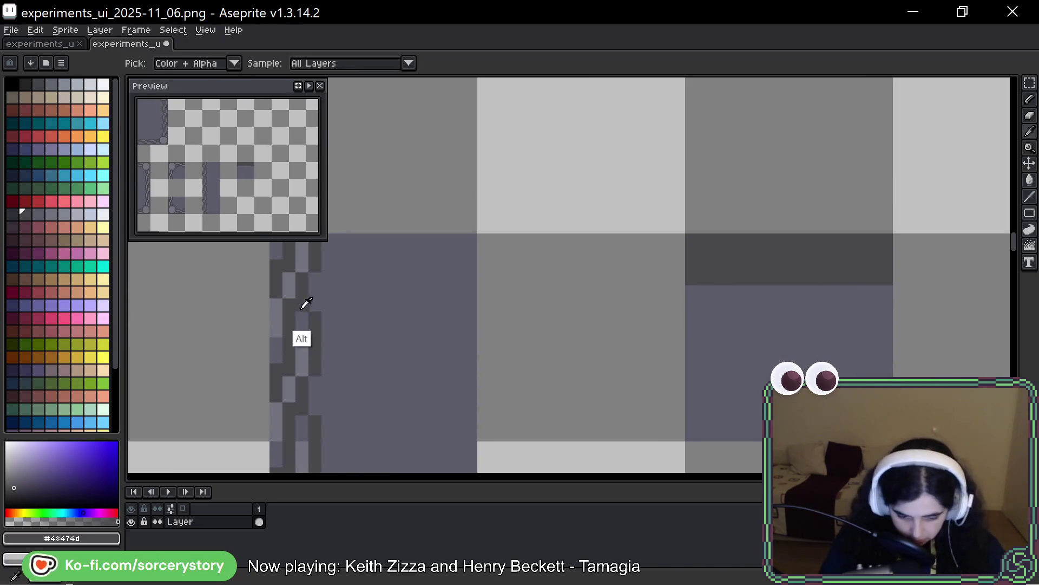
pyautogui.hscroll(2, 768, 273)
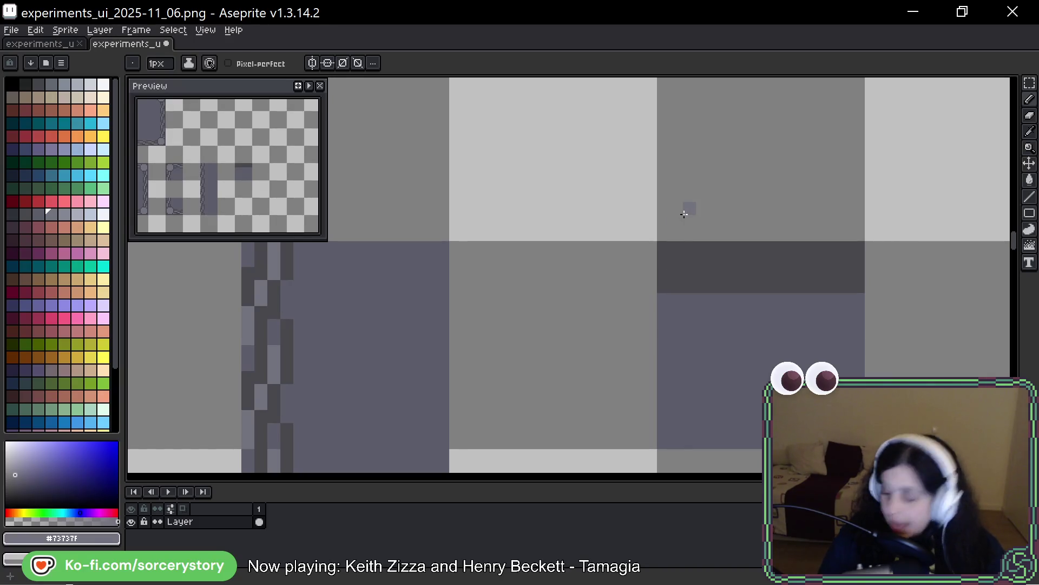
pyautogui.hscroll(2, 666, 283)
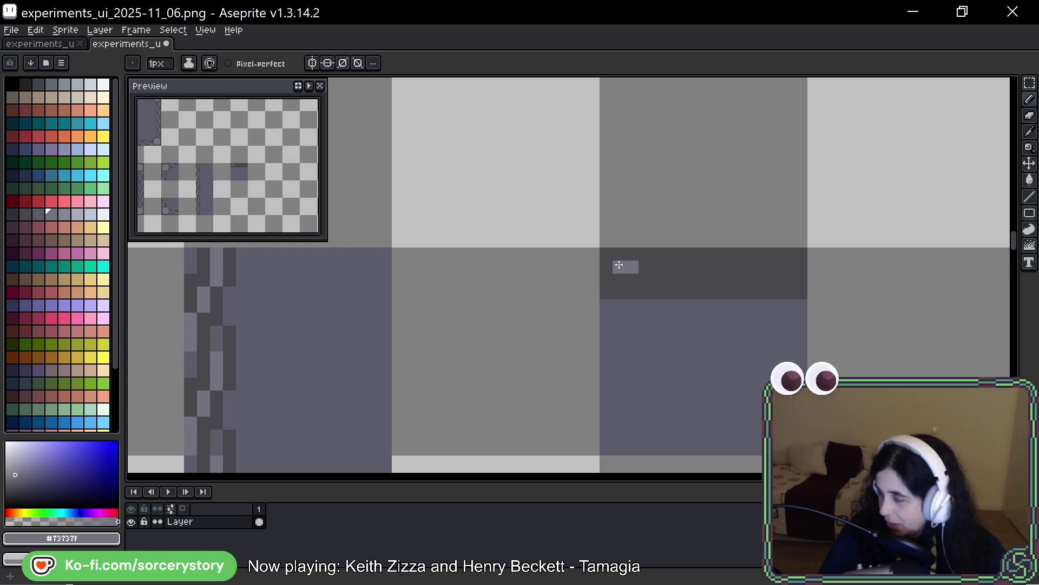
pyautogui.click(645, 267)
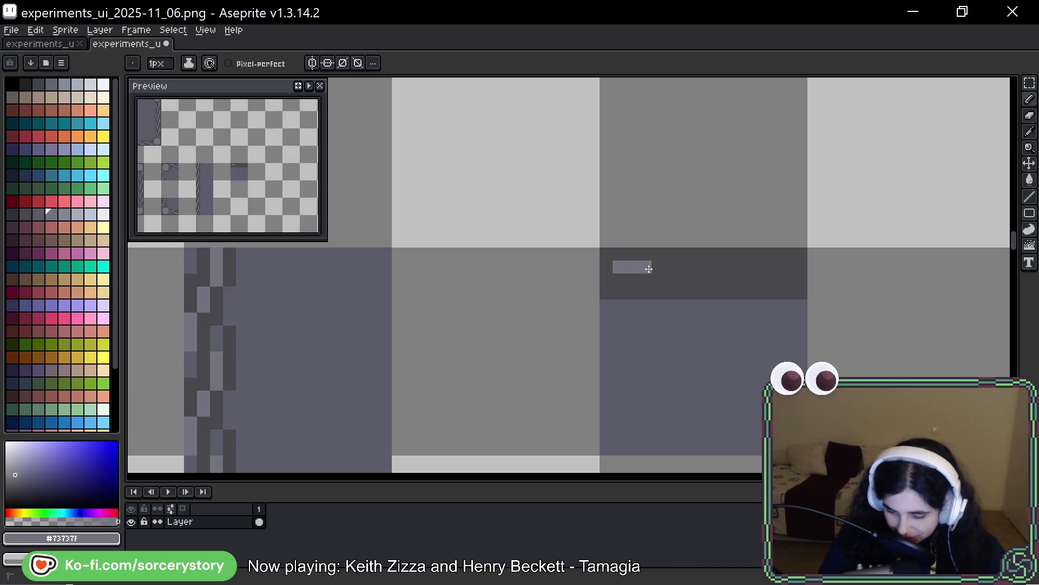
pyautogui.click(658, 268)
pyautogui.moveTo(672, 280); pyautogui.dragTo(710, 280)
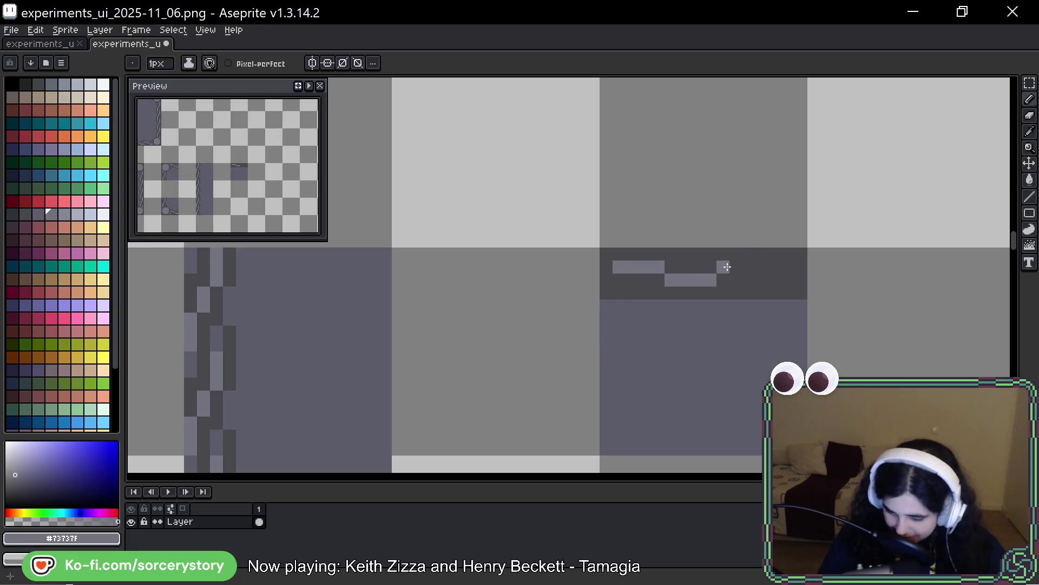
pyautogui.keyDown('alt'); pyautogui.click(726, 274); pyautogui.keyUp('alt')
pyautogui.click(711, 280)
pyautogui.click(672, 280)
pyautogui.hotkey('ctrl', 'z')
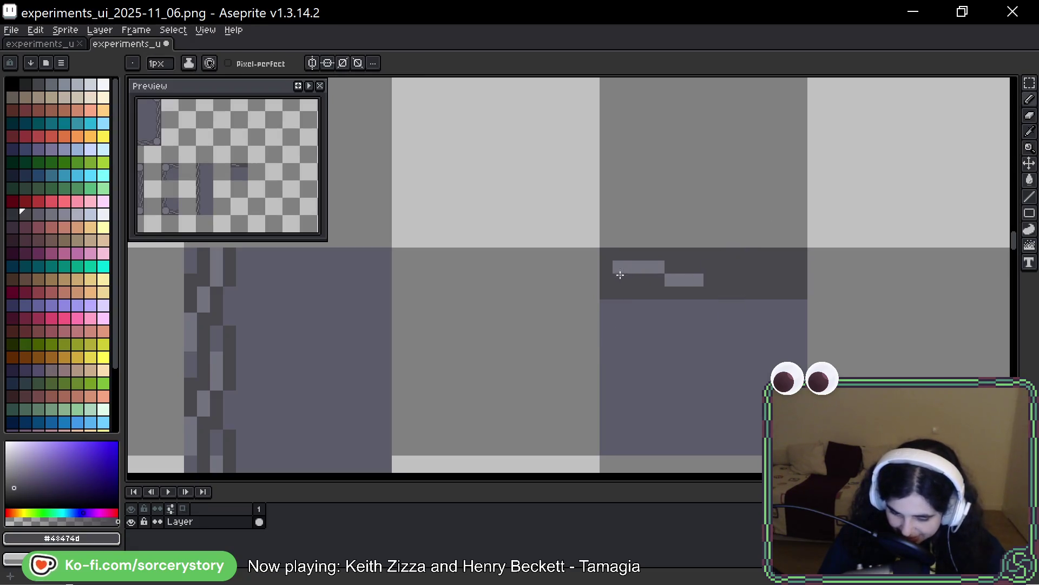
pyautogui.click(619, 267)
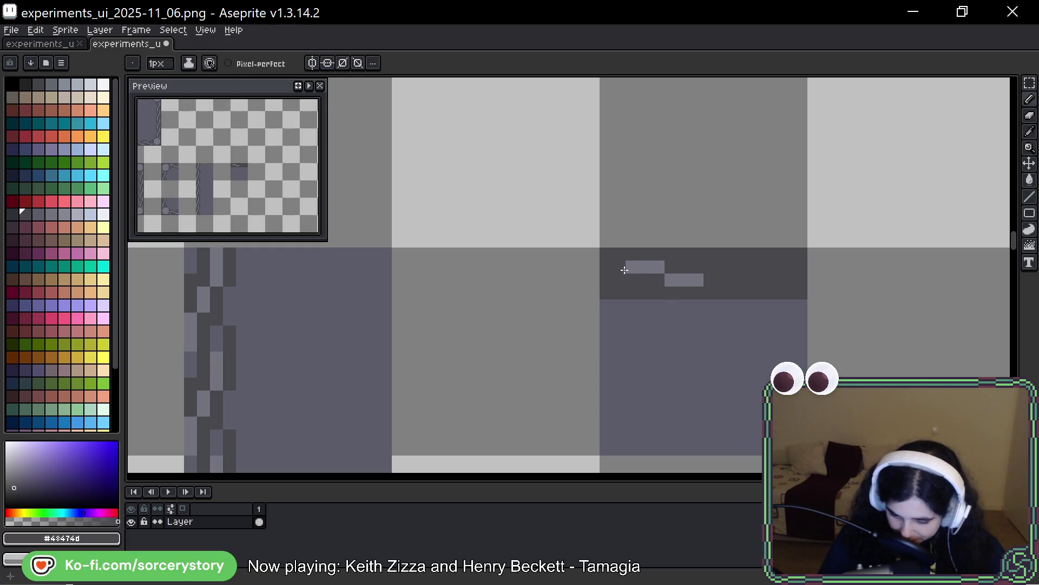
pyautogui.keyDown('alt'); pyautogui.click(628, 267); pyautogui.keyUp('alt')
pyautogui.click(645, 266)
# Step: Paint the second link's upper and lower light strips and marquee-select the redrawn chain band
pyautogui.click(737, 267)
pyautogui.moveTo(733, 266); pyautogui.dragTo(804, 280)
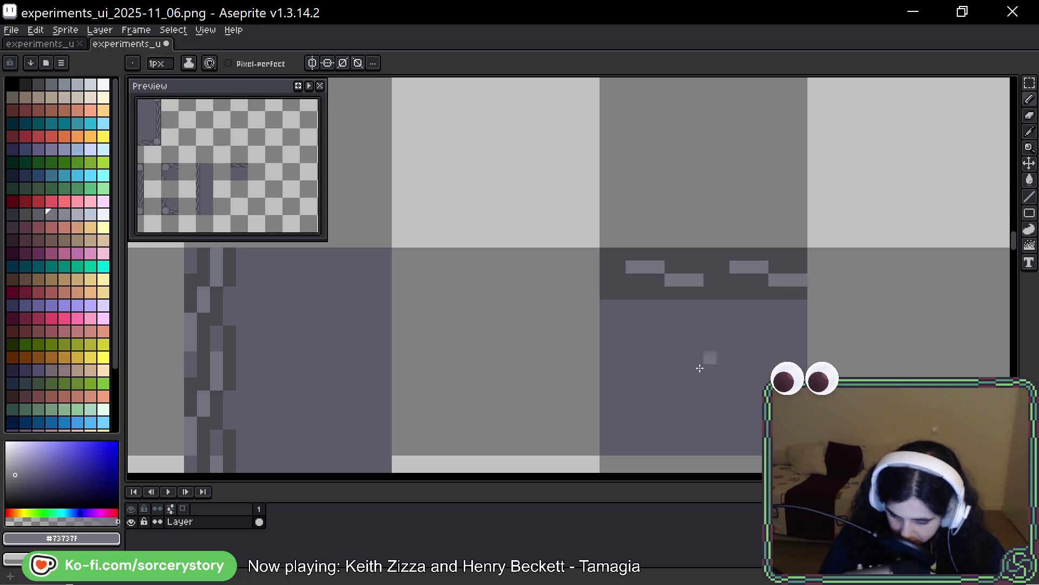
pyautogui.moveTo(738, 301); pyautogui.dragTo(700, 301)
pyautogui.press('m')
pyautogui.moveTo(764, 255); pyautogui.dragTo(576, 290)
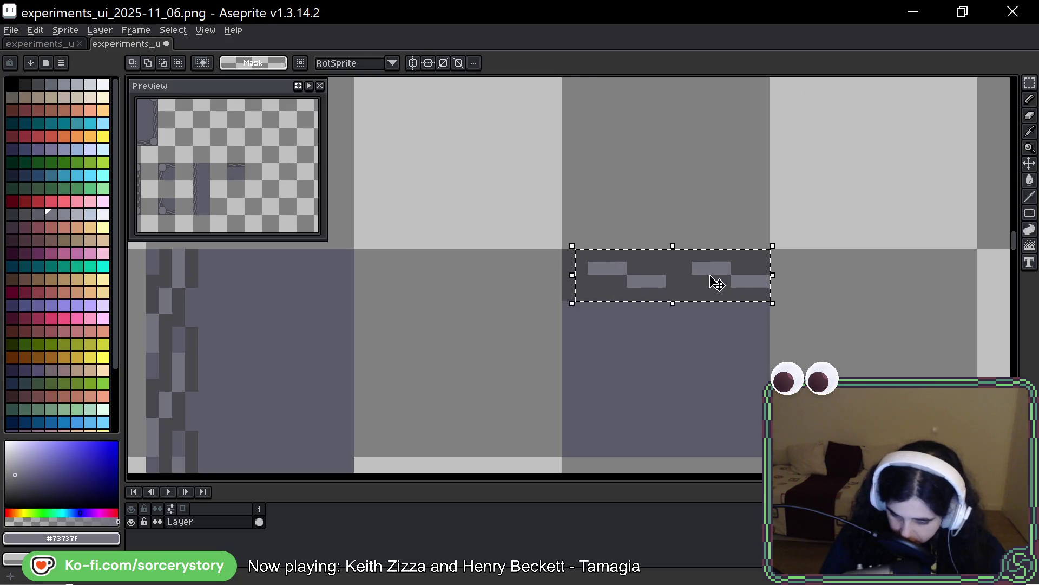
# Step: Shift the chain strip one pixel left, drop it, and paint the leftover light column dark
pyautogui.moveTo(717, 282); pyautogui.dragTo(700, 281)
pyautogui.hotkey('ctrl', 'd')
pyautogui.press('b')
pyautogui.press('alt')
pyautogui.keyDown('alt'); pyautogui.click(749, 262); pyautogui.keyUp('alt')
pyautogui.moveTo(762, 252); pyautogui.dragTo(756, 289)
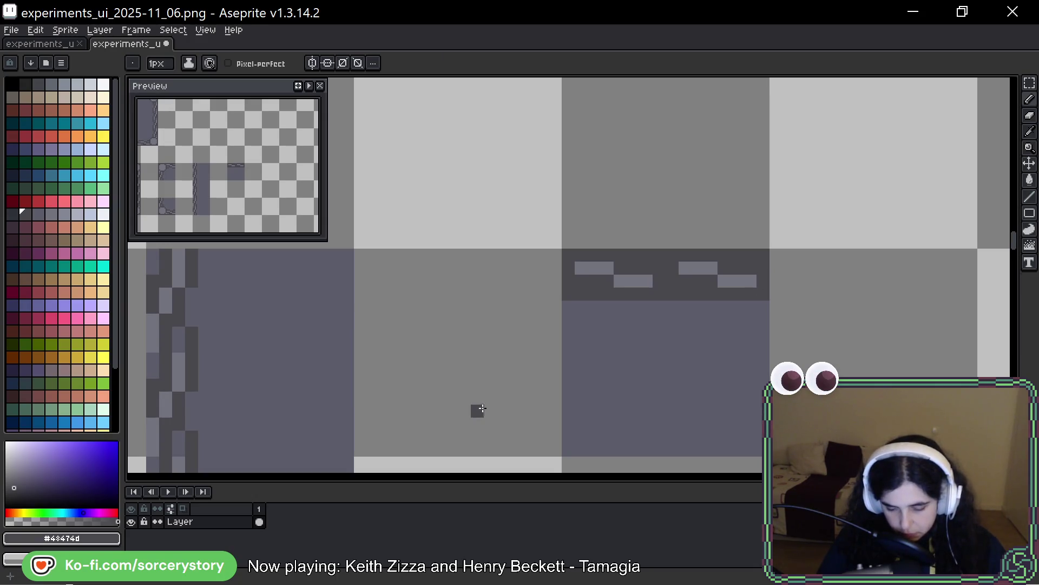
# Step: Add mid-tone #5b5c69 shadow pixels beneath both chain links
pyautogui.keyDown('alt'); pyautogui.click(590, 303); pyautogui.keyUp('alt')
pyautogui.moveTo(580, 294); pyautogui.dragTo(602, 296)
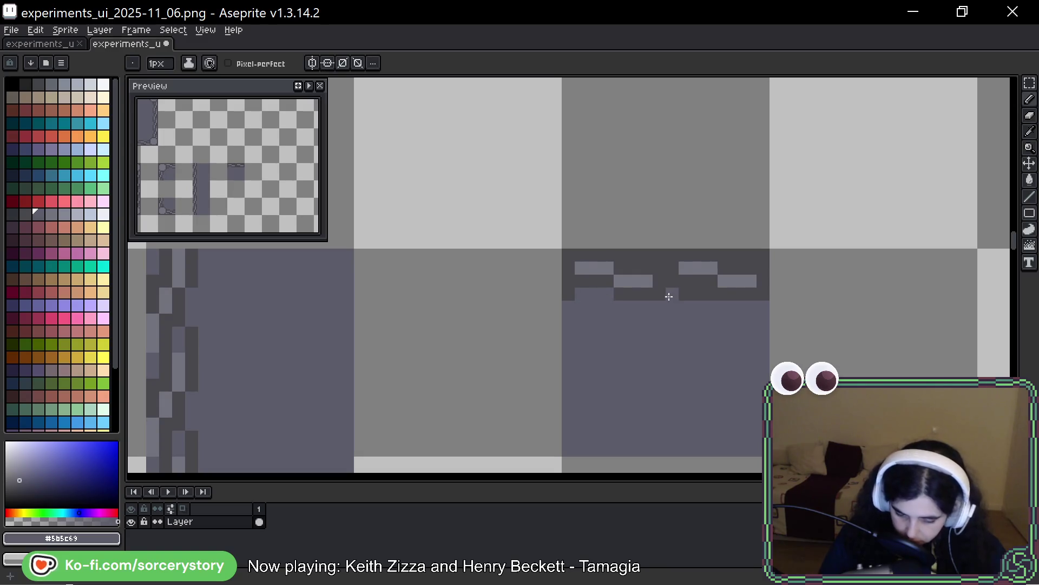
pyautogui.moveTo(682, 295); pyautogui.dragTo(712, 294)
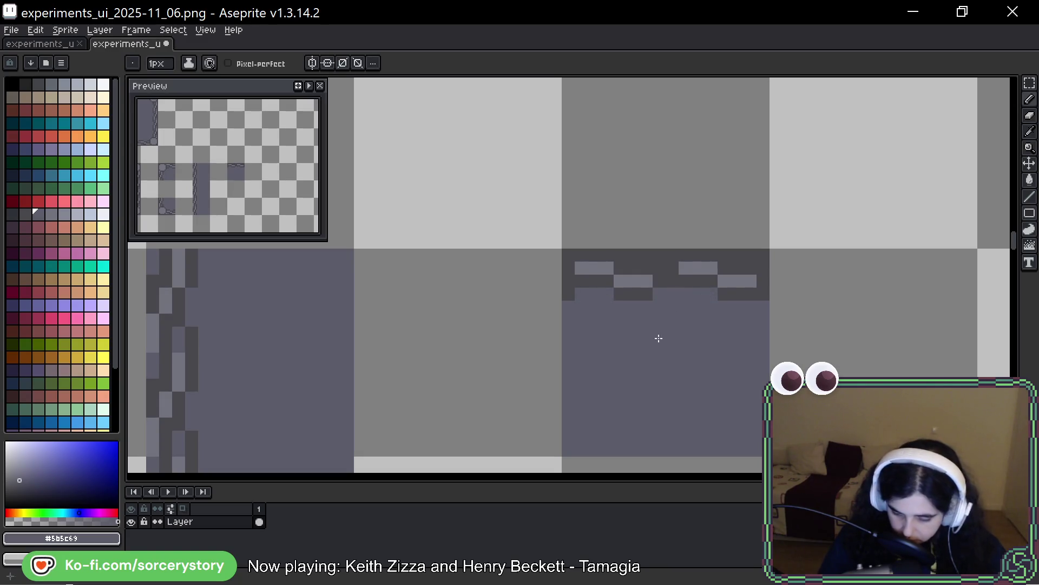
pyautogui.click(572, 292)
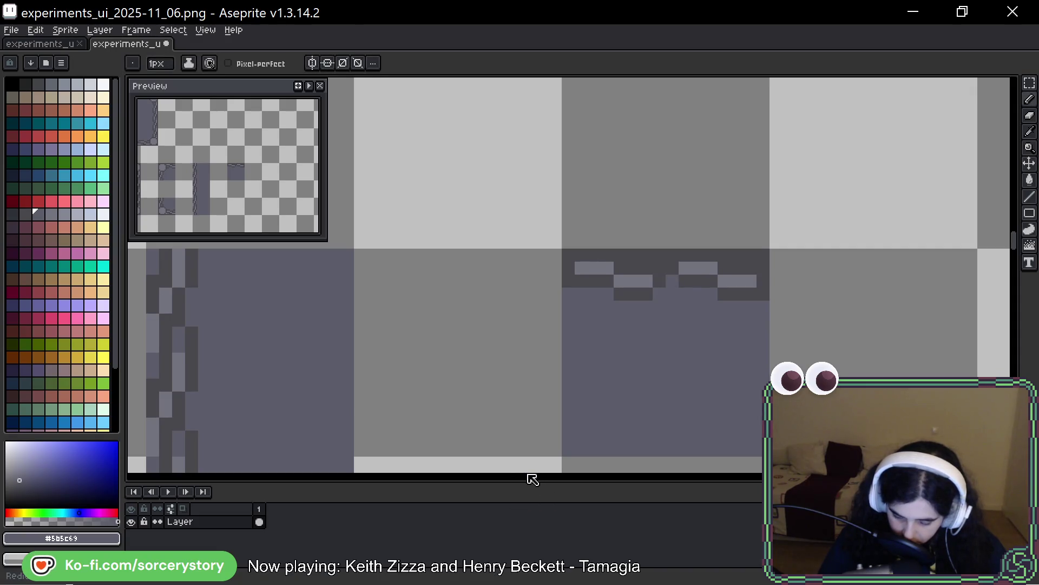
# Step: Darken the pixels around the link edges and the left ends of both links with #43474d
pyautogui.moveTo(776, 279); pyautogui.dragTo(724, 278)
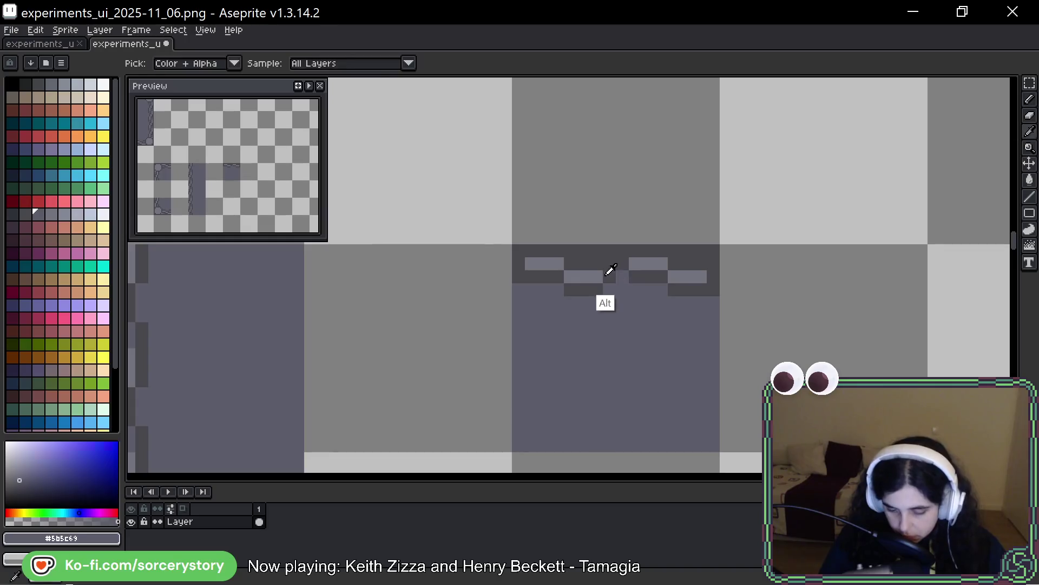
pyautogui.keyDown('alt'); pyautogui.click(598, 309); pyautogui.keyUp('alt')
pyautogui.moveTo(693, 287); pyautogui.dragTo(684, 274)
pyautogui.click(631, 264)
pyautogui.click(531, 263)
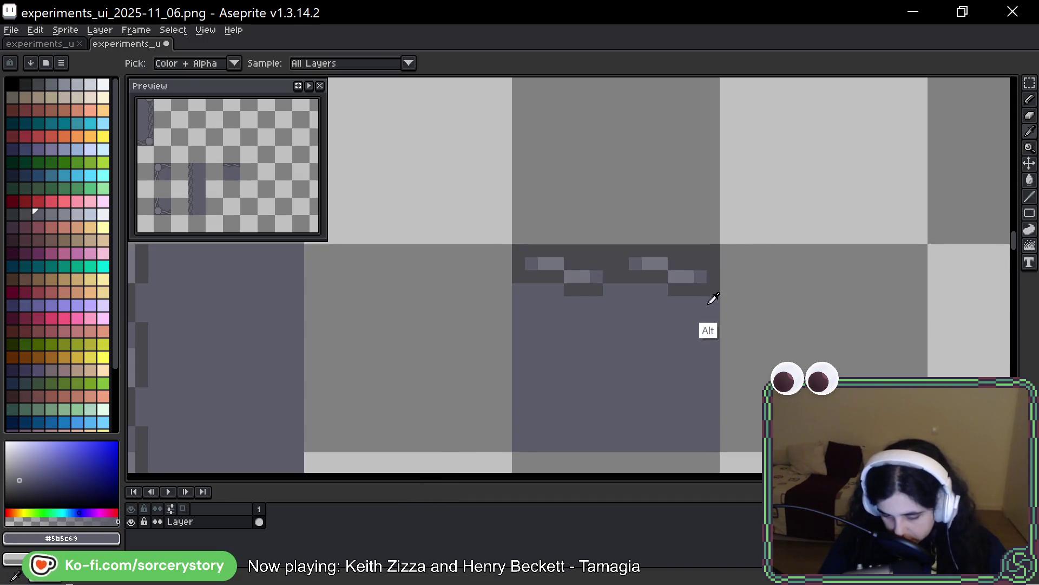
pyautogui.moveTo(692, 372); pyautogui.dragTo(629, 384)
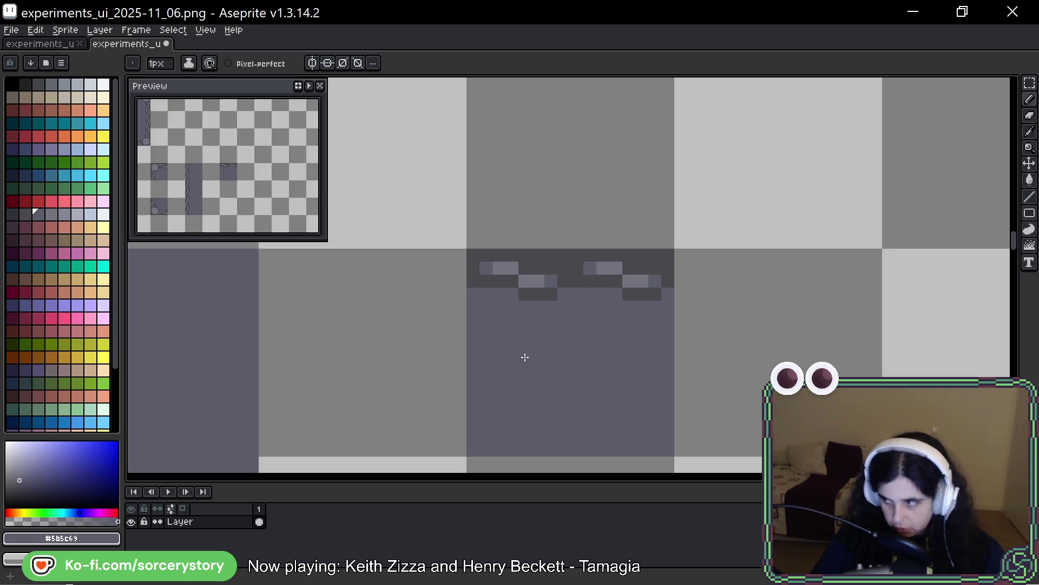
pyautogui.scroll(-5, 487, 325)
# Step: Marquee-select the 8×4 right chain-link block and shift it one pixel left along the dark band
pyautogui.scroll(-3, 457, 281)
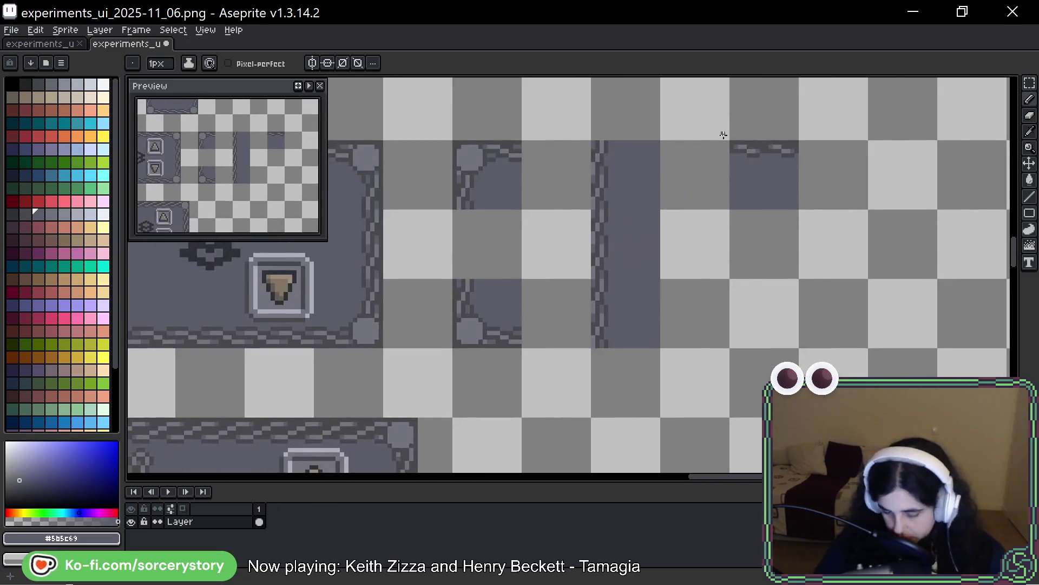
pyautogui.scroll(-3, 723, 135)
pyautogui.moveTo(731, 157)
pyautogui.mouseDown()
pyautogui.moveTo(718, 207)
pyautogui.moveTo(921, 214)
pyautogui.moveTo(954, 291)
pyautogui.mouseUp()
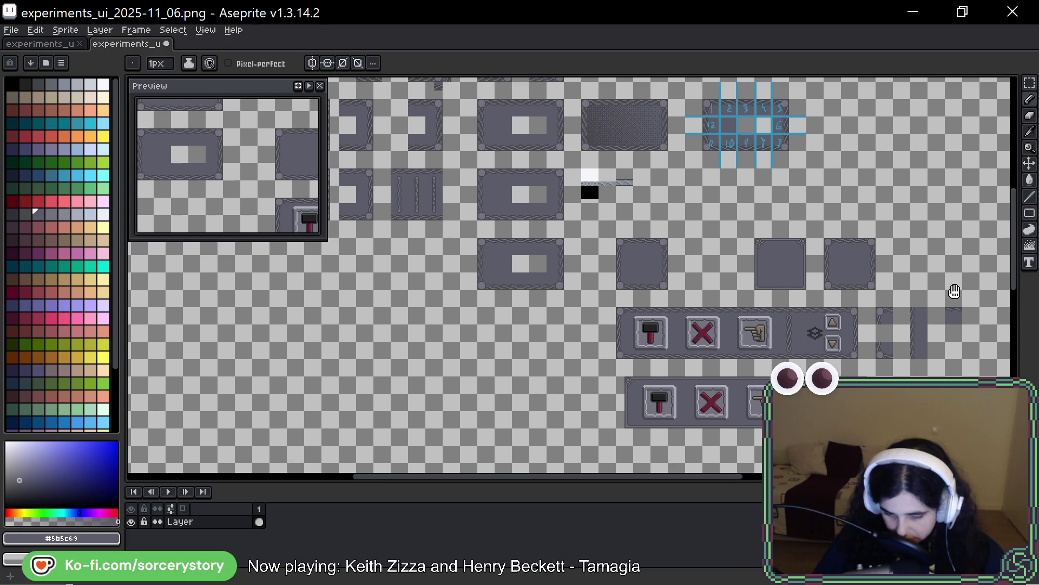
pyautogui.moveTo(611, 296)
pyautogui.mouseDown()
pyautogui.moveTo(743, 294)
pyautogui.moveTo(599, 276)
pyautogui.moveTo(392, 229)
pyautogui.mouseUp()
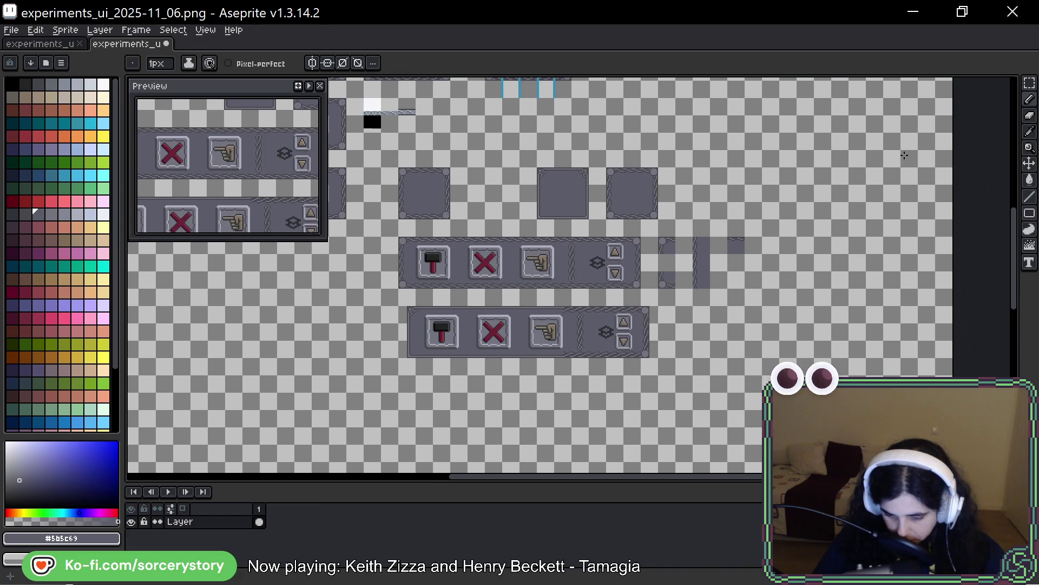
pyautogui.click(1030, 83)
pyautogui.scroll(3, 754, 260)
pyautogui.moveTo(621, 198); pyautogui.dragTo(694, 271)
pyautogui.scroll(-3, 746, 267)
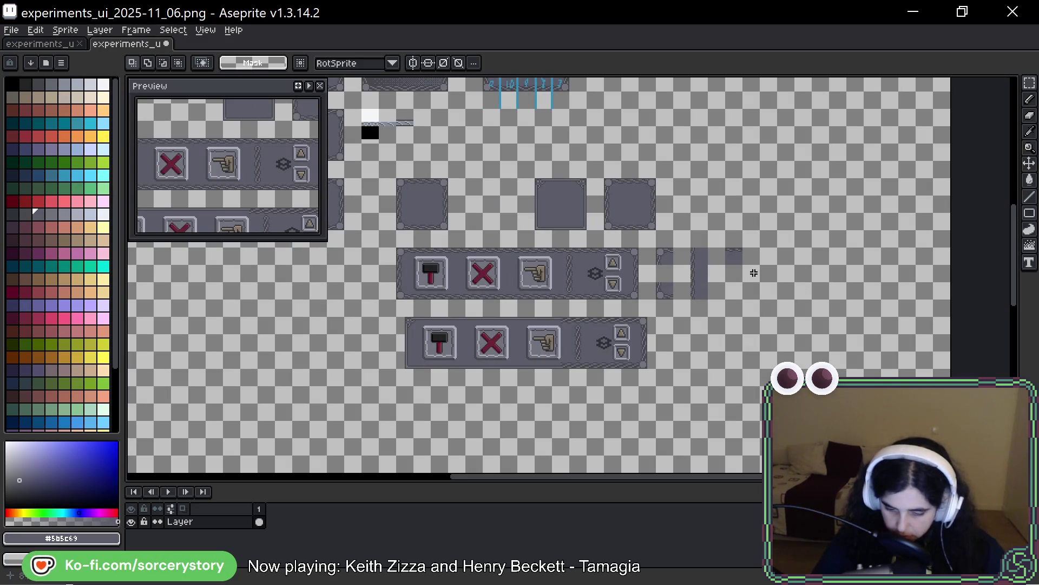
pyautogui.scroll(3, 753, 247)
pyautogui.scroll(2, 691, 249)
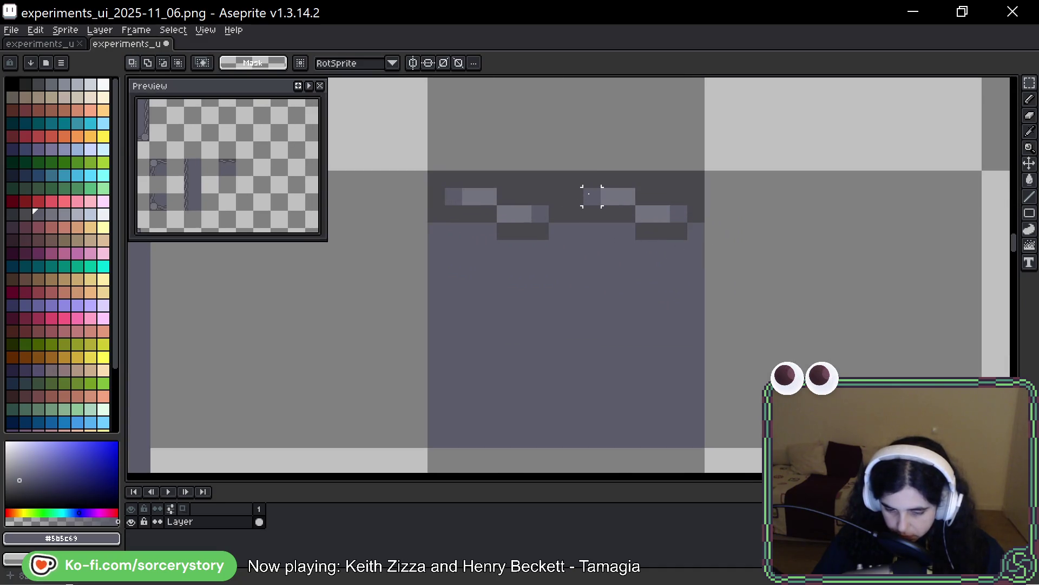
pyautogui.moveTo(574, 179)
pyautogui.mouseDown()
pyautogui.moveTo(615, 222)
pyautogui.moveTo(703, 238)
pyautogui.moveTo(650, 218)
pyautogui.mouseUp()
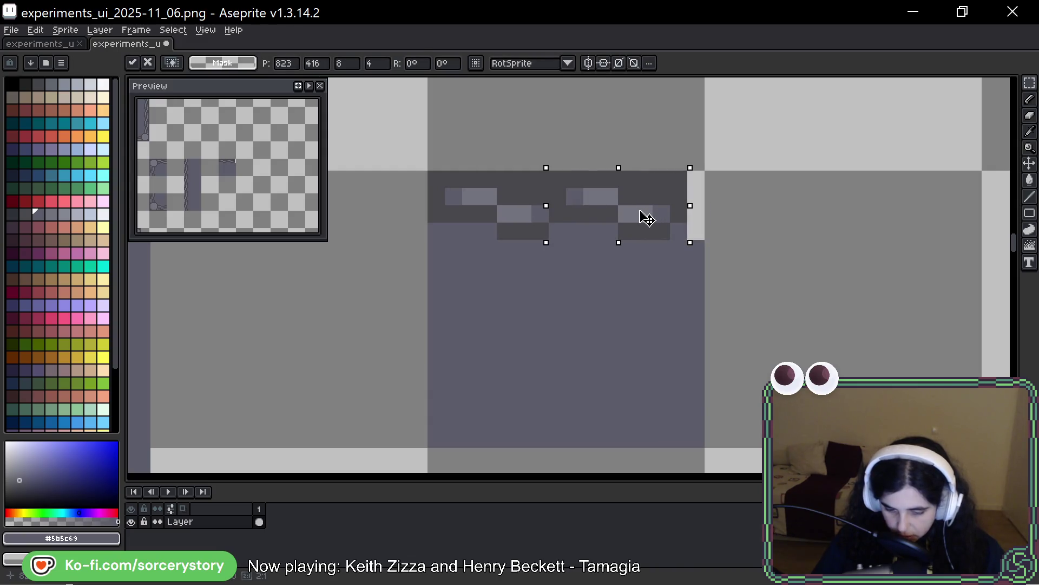
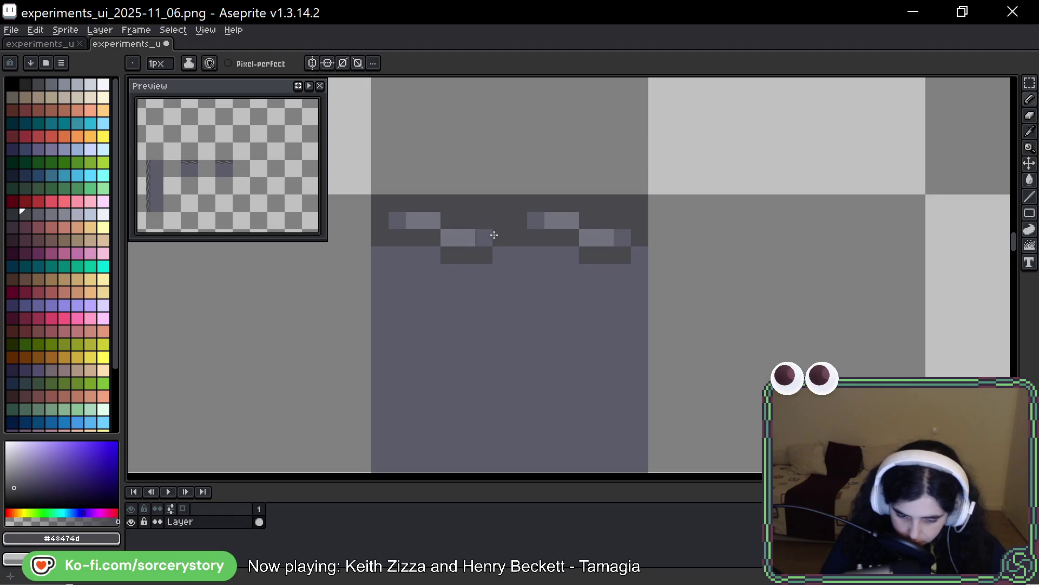
# Step: Undo the recent stray pixel edits in the dark band
pyautogui.click(397, 221)
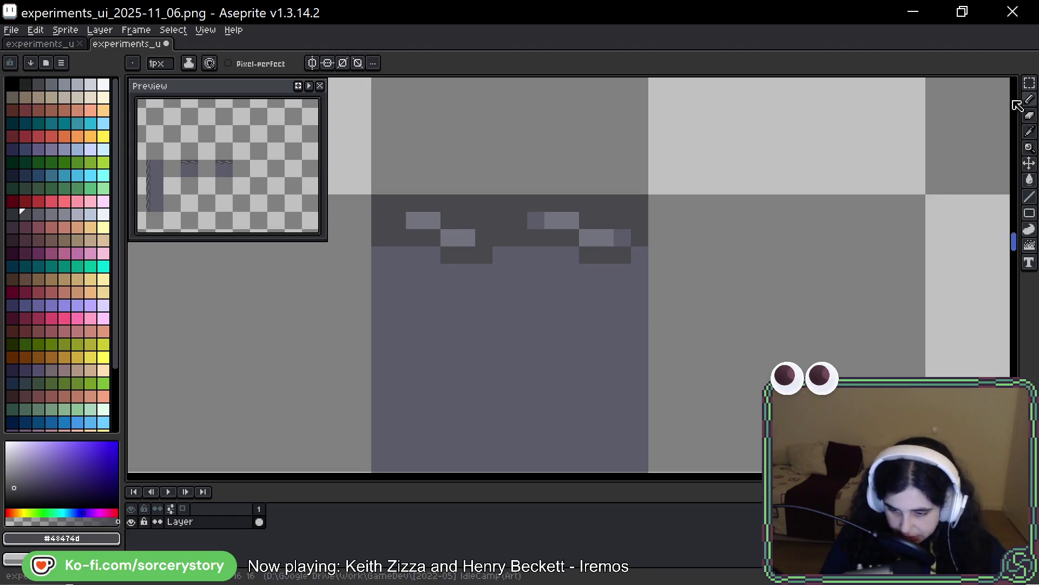
pyautogui.press('m')
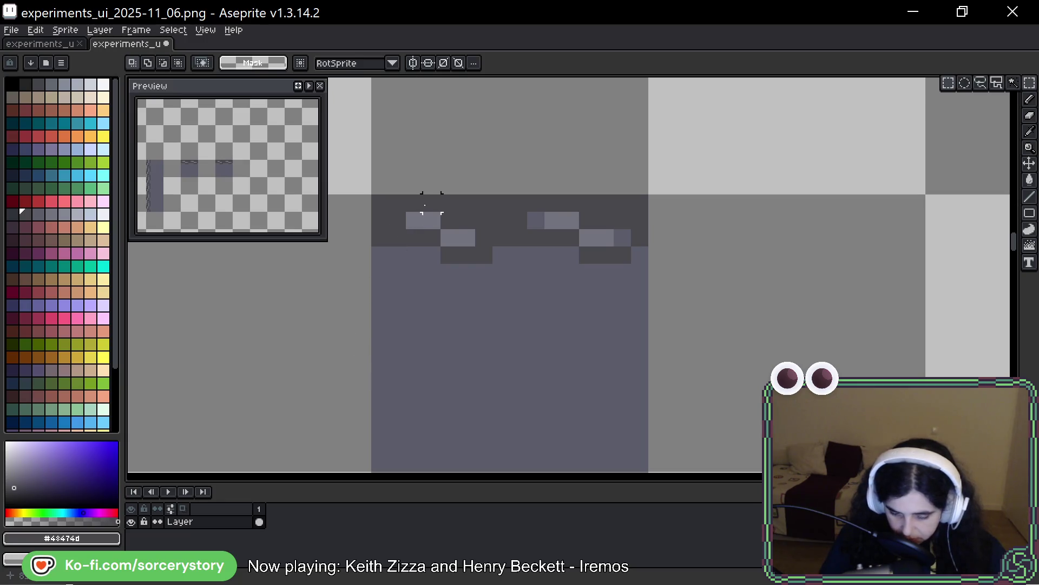
pyautogui.hotkey('ctrl', 'z')
pyautogui.hotkey('ctrl', 'z')
pyautogui.hotkey('ctrl', 'z')
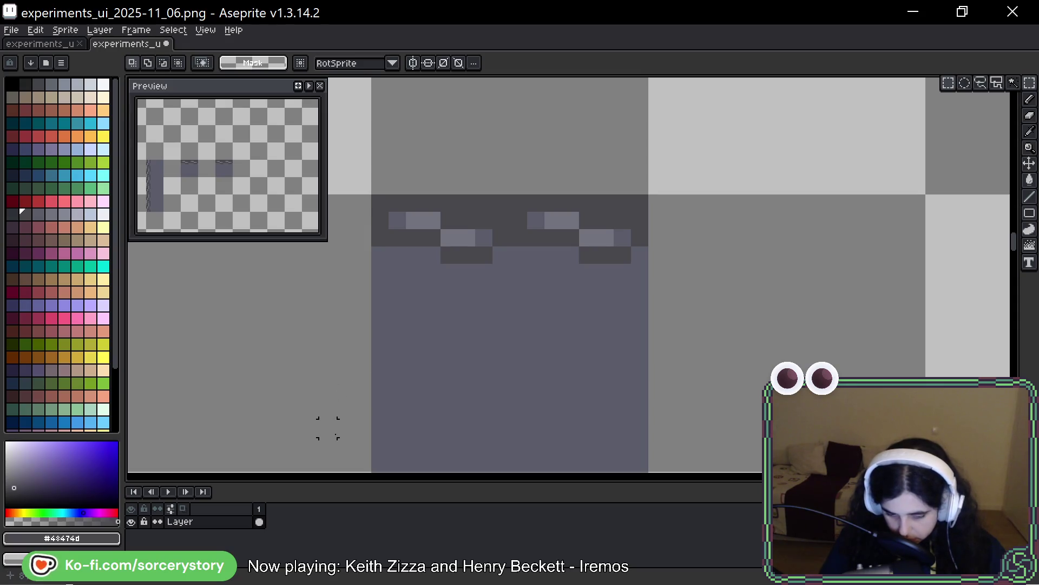
# Step: Marquee-select the second motif with its band and shift it one pixel left
pyautogui.moveTo(449, 219)
pyautogui.mouseDown()
pyautogui.moveTo(534, 225)
pyautogui.moveTo(498, 234)
pyautogui.moveTo(566, 246)
pyautogui.mouseUp()
pyautogui.moveTo(514, 201); pyautogui.dragTo(623, 292)
pyautogui.moveTo(642, 199); pyautogui.dragTo(514, 290)
pyautogui.moveTo(645, 197)
pyautogui.mouseDown()
pyautogui.moveTo(549, 290)
pyautogui.moveTo(511, 302)
pyautogui.moveTo(511, 315)
pyautogui.mouseUp()
pyautogui.press('Left')
pyautogui.press('Left')
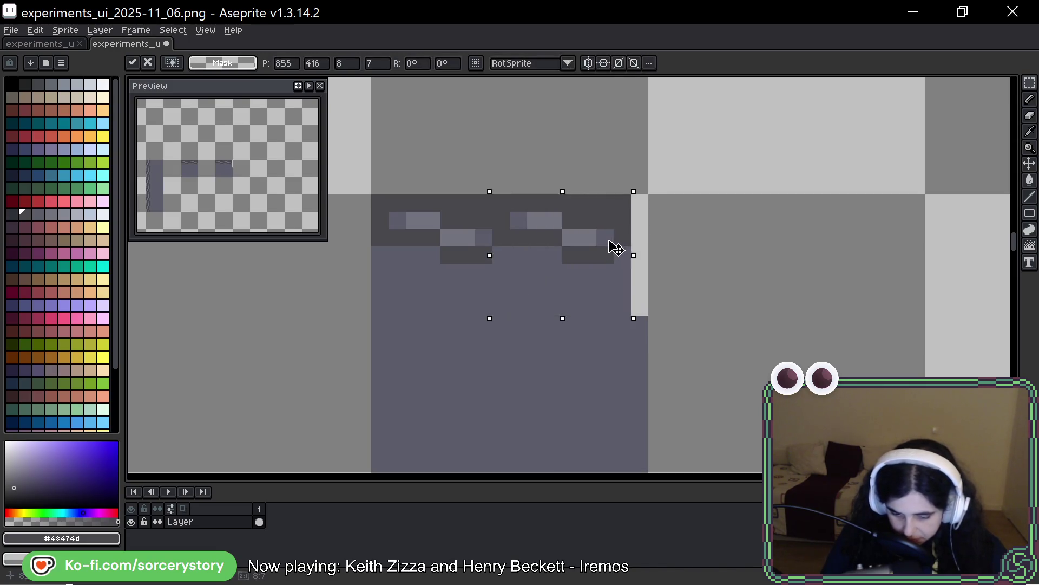
pyautogui.press('Right')
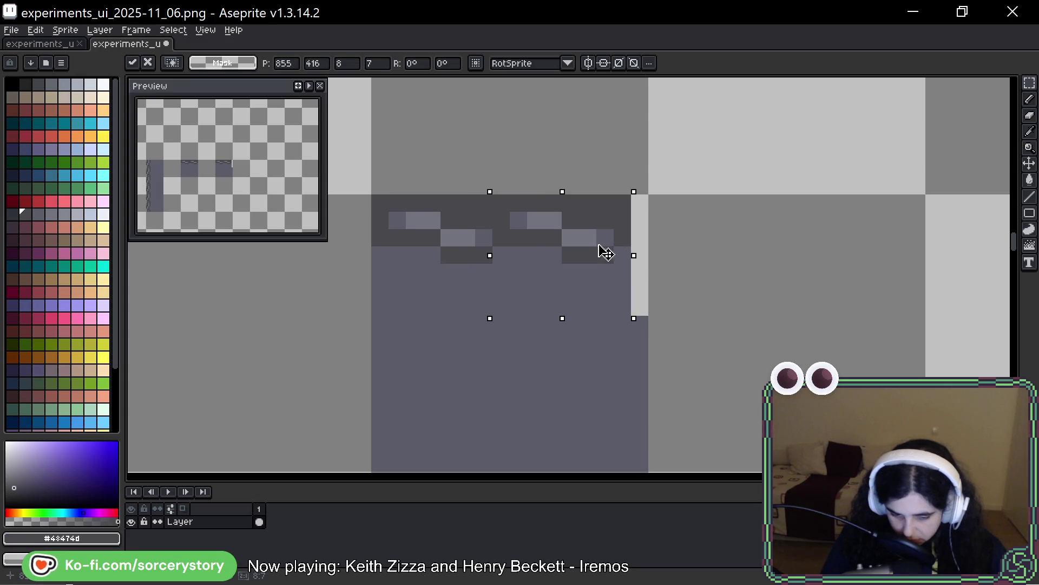
pyautogui.hotkey('ctrl', 'd')
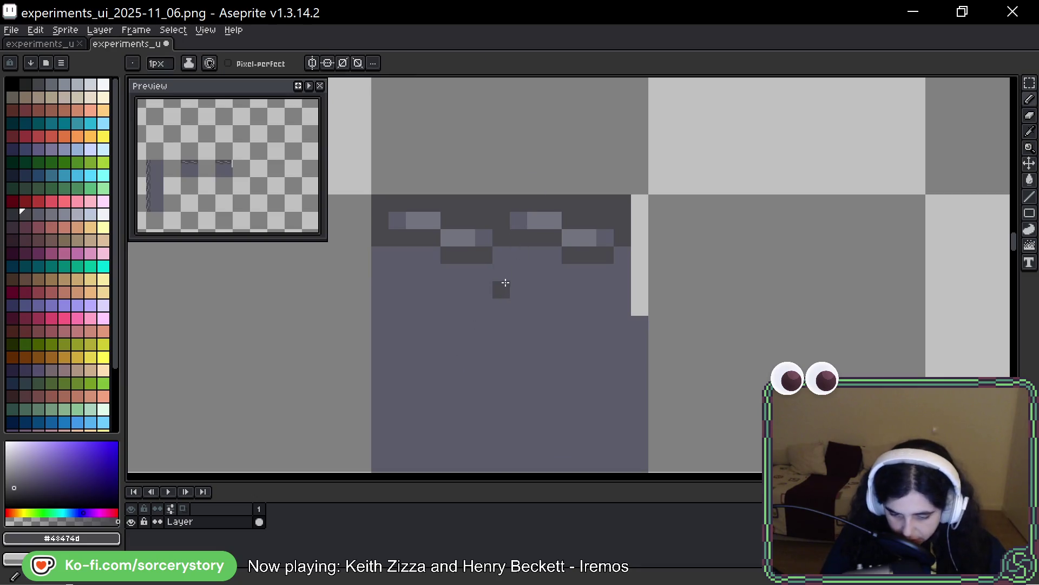
# Step: Paint the leftover light gap with the dark band colour and the panel grey
pyautogui.press('alt')
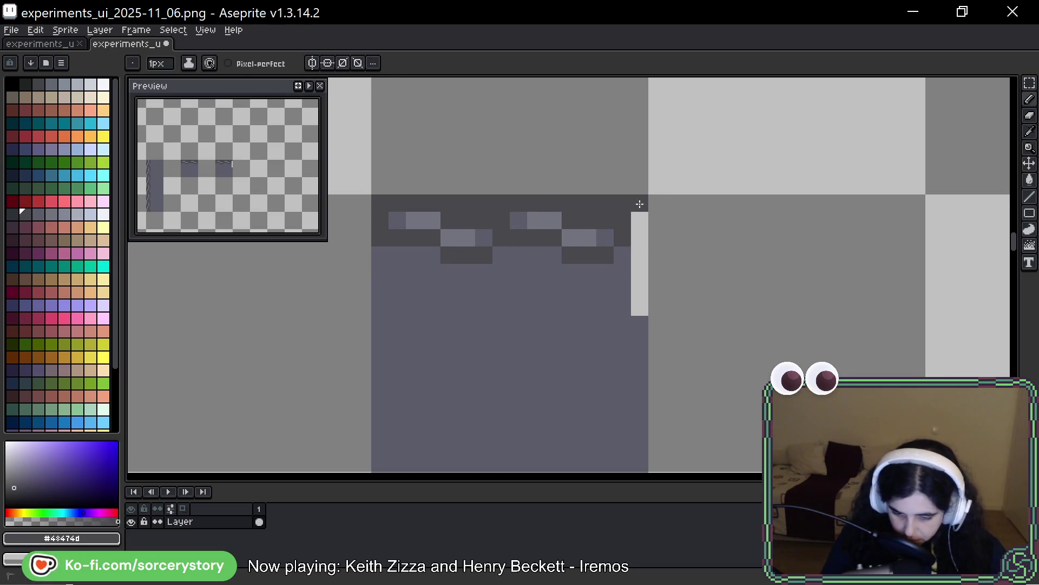
pyautogui.moveTo(642, 205); pyautogui.dragTo(640, 241)
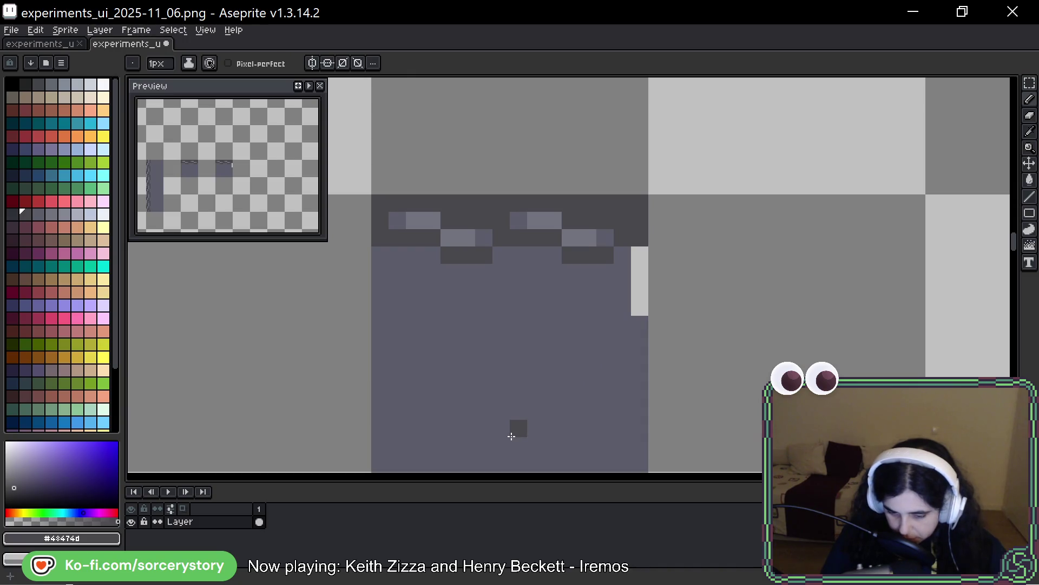
pyautogui.keyDown('alt'); pyautogui.click(607, 314); pyautogui.keyUp('alt')
pyautogui.moveTo(640, 255); pyautogui.dragTo(640, 308)
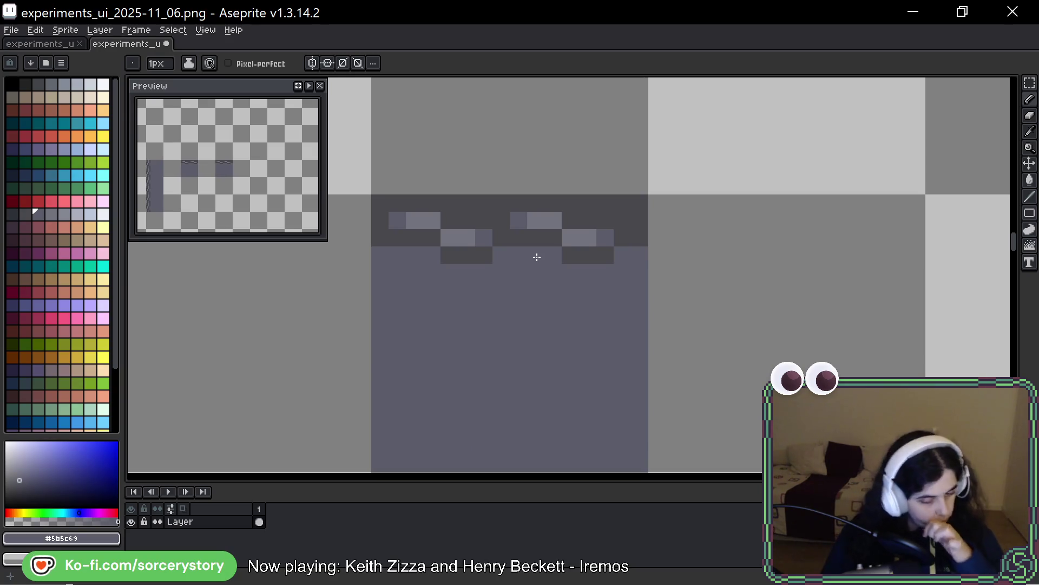
# Step: Magic Wand the second motif's light pixels and move them one pixel left
pyautogui.press('m')
pyautogui.press('space')
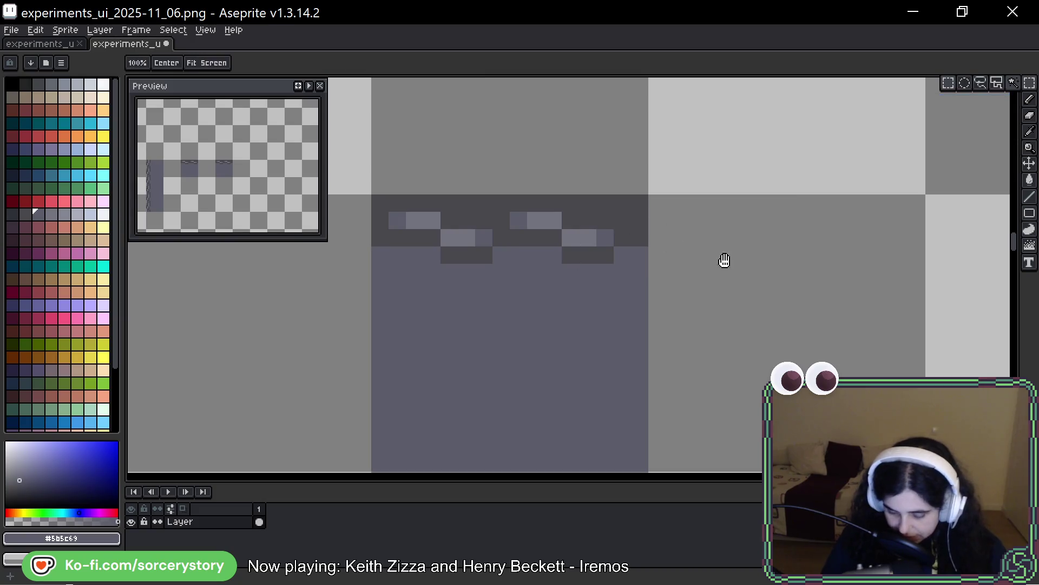
pyautogui.moveTo(724, 261); pyautogui.dragTo(703, 272)
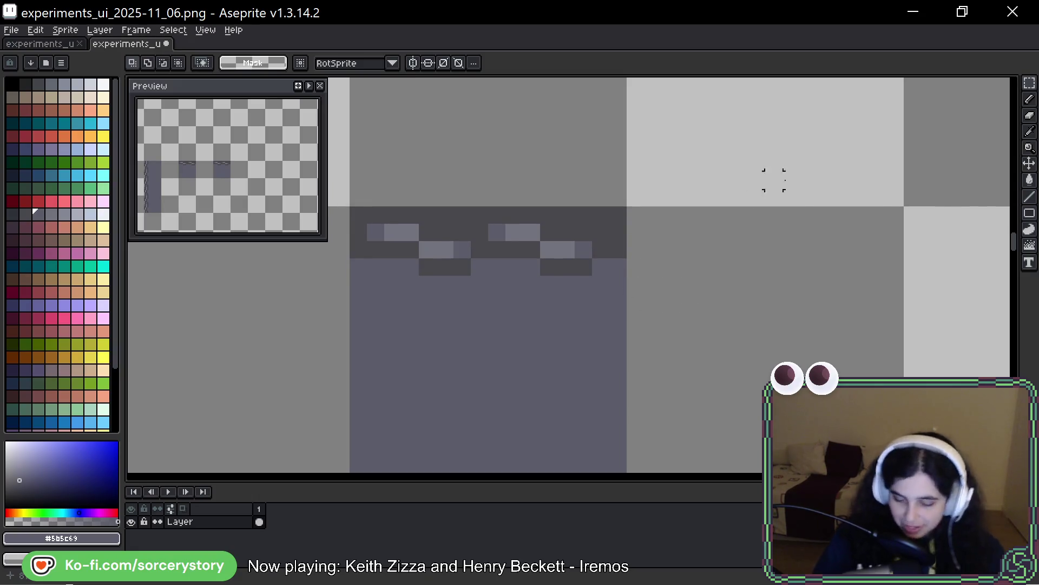
pyautogui.moveTo(773, 228); pyautogui.dragTo(807, 257)
pyautogui.moveTo(726, 292); pyautogui.dragTo(770, 316)
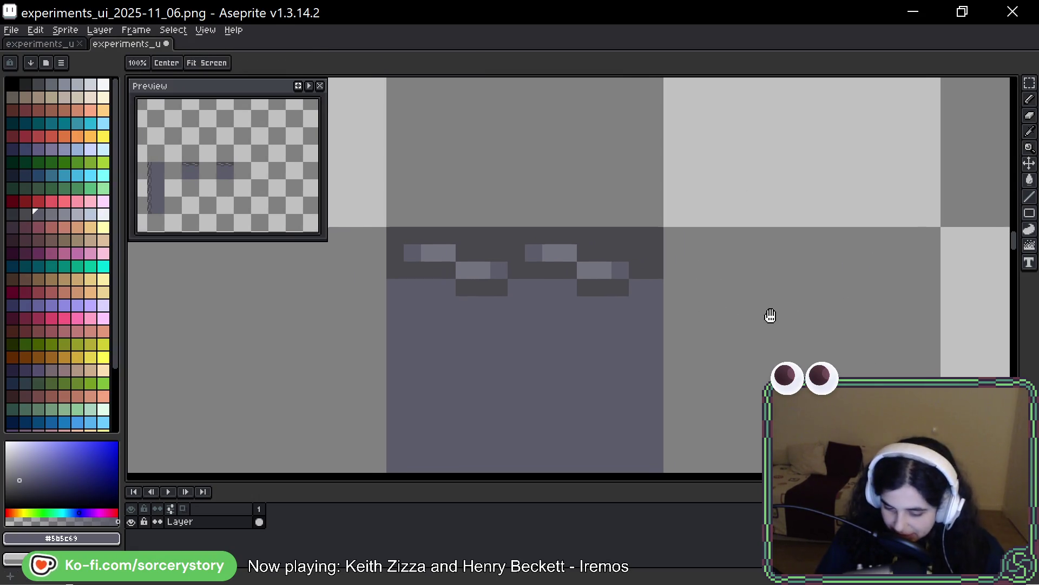
pyautogui.press('w')
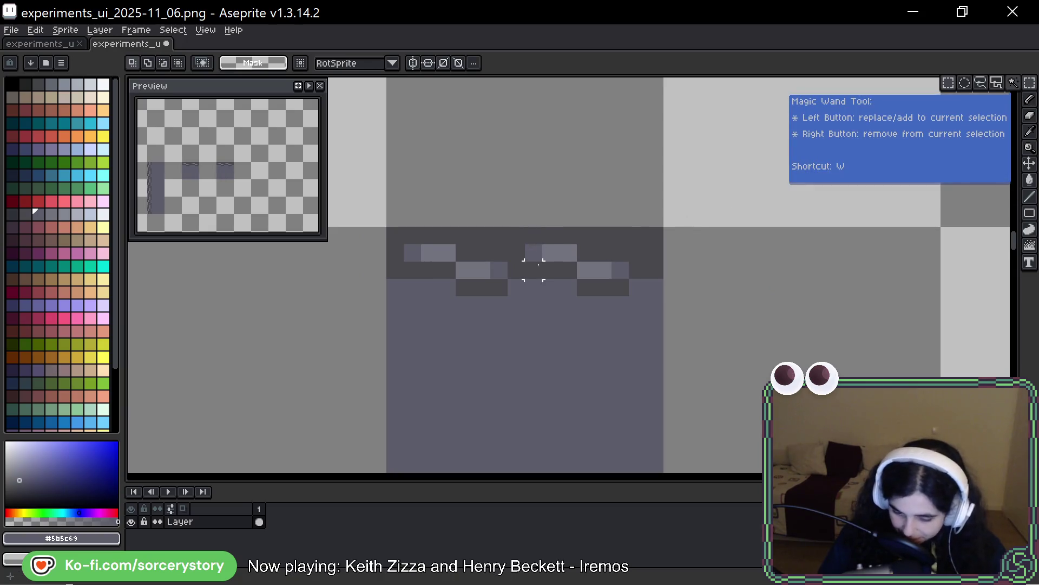
pyautogui.click(552, 252)
pyautogui.moveTo(552, 253)
pyautogui.mouseDown()
pyautogui.moveTo(608, 295)
pyautogui.moveTo(592, 277)
pyautogui.mouseUp()
pyautogui.hotkey('ctrl', 'd')
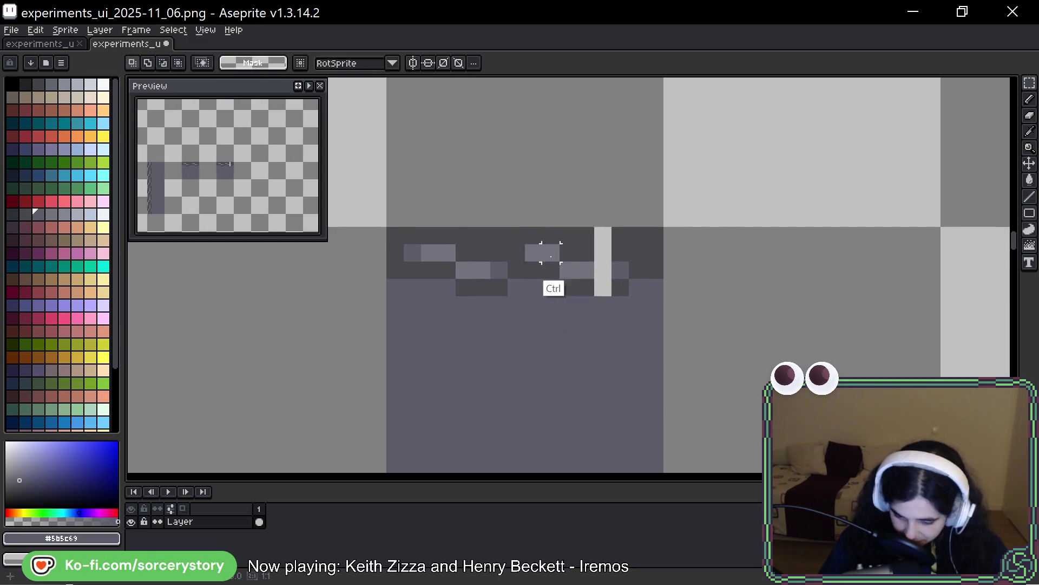
pyautogui.moveTo(589, 300); pyautogui.dragTo(585, 279)
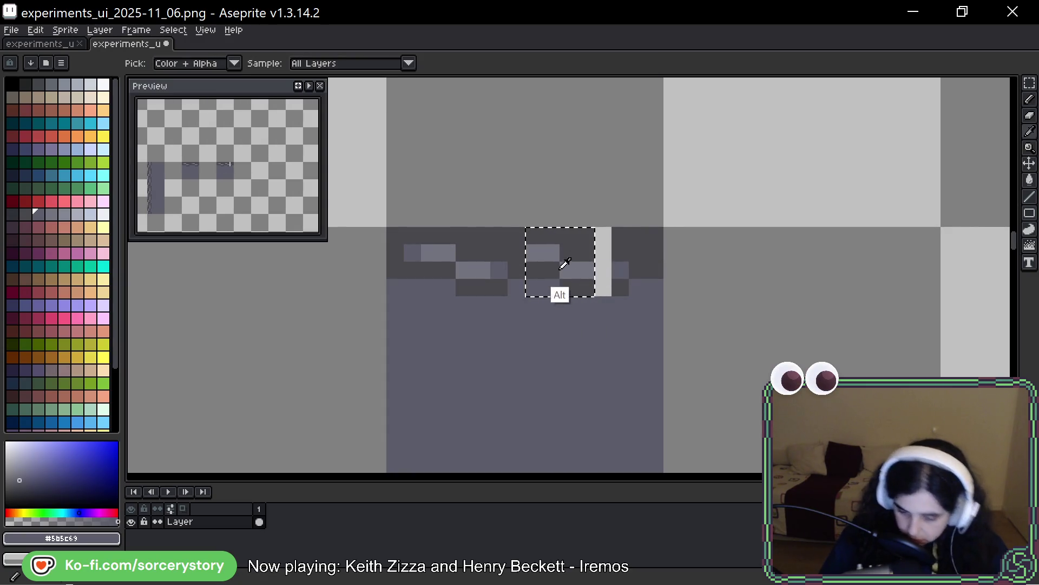
# Step: Sample the dark band and light step greys, then marquee a 4x4 motif tile
pyautogui.keyDown('alt'); pyautogui.click(564, 257); pyautogui.keyUp('alt')
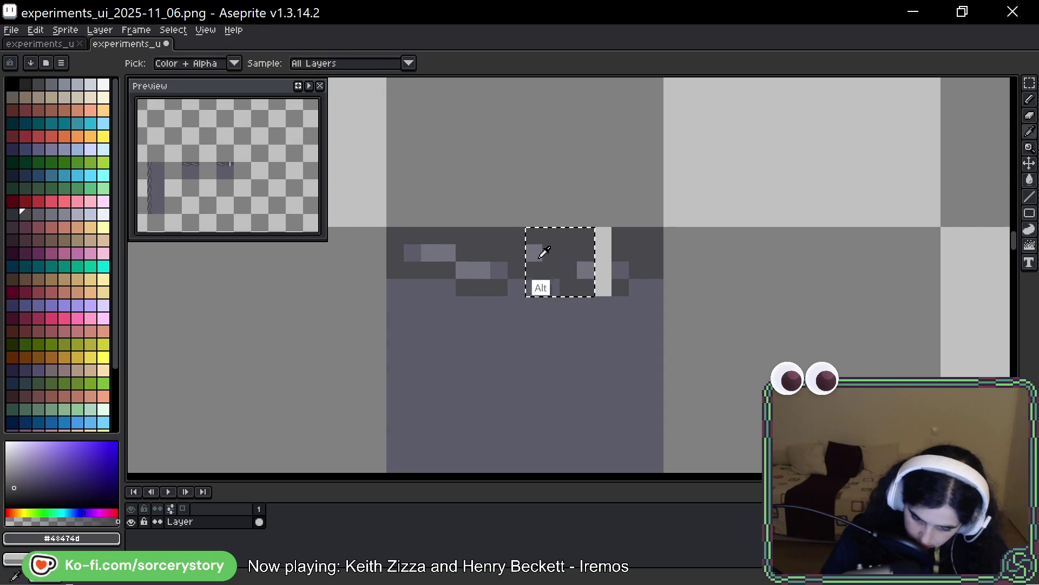
pyautogui.keyDown('alt'); pyautogui.click(559, 254); pyautogui.keyUp('alt')
pyautogui.keyDown('alt'); pyautogui.click(588, 258); pyautogui.keyUp('alt')
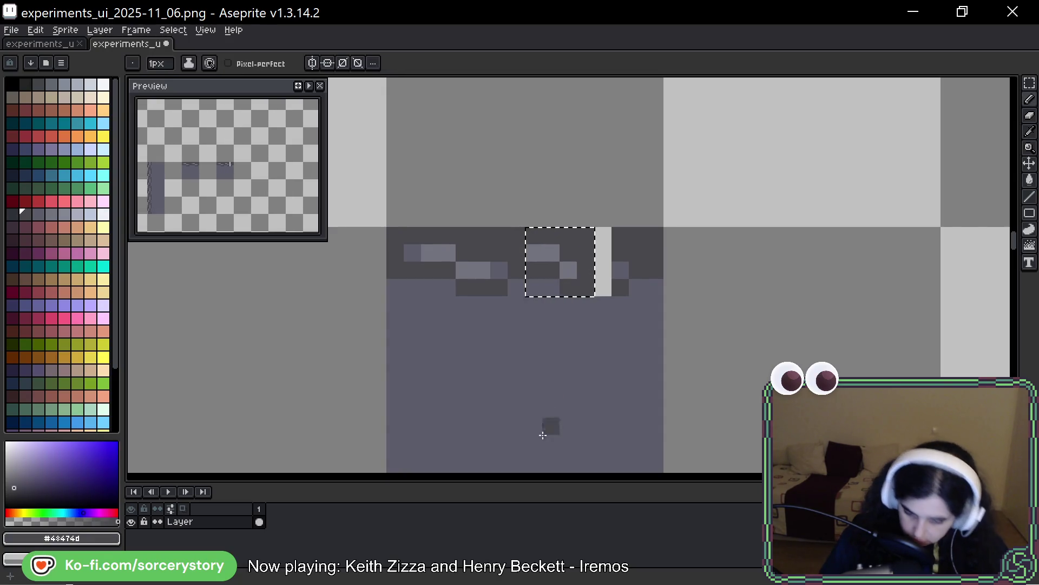
pyautogui.hotkey('ctrl', 'd')
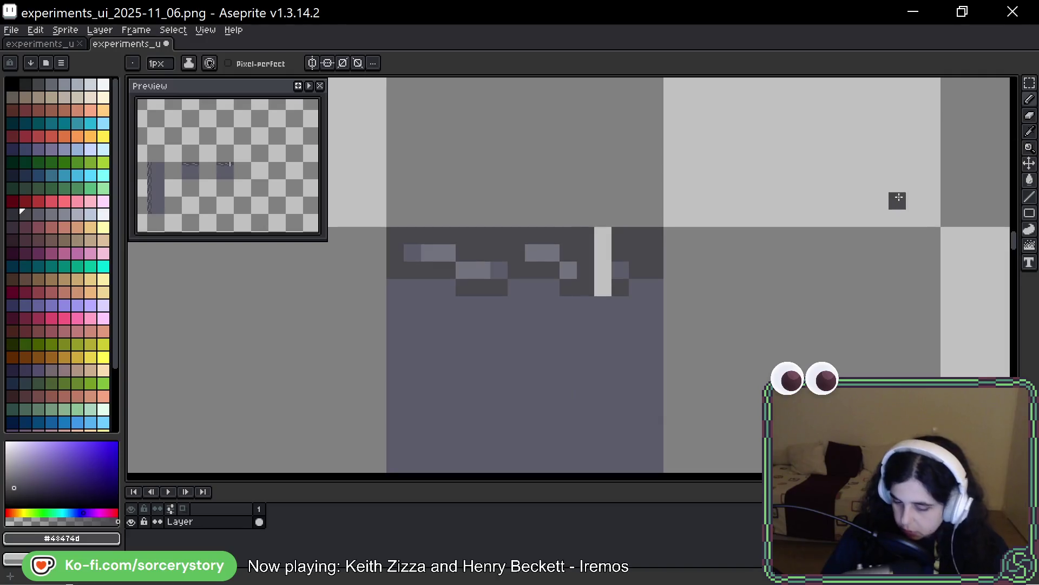
pyautogui.click(1030, 83)
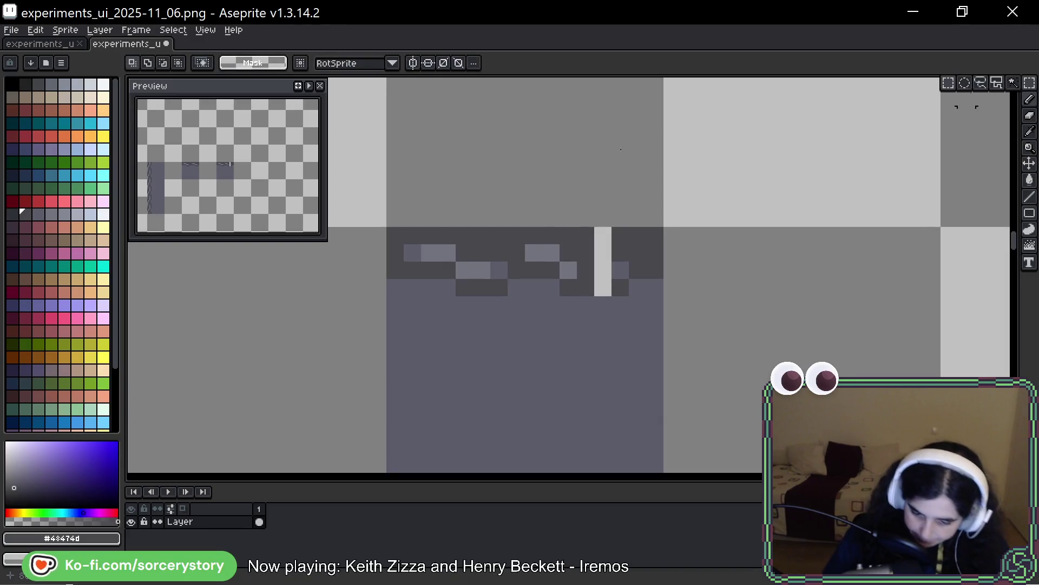
pyautogui.moveTo(528, 229)
pyautogui.mouseDown()
pyautogui.moveTo(593, 292)
pyautogui.moveTo(450, 271)
pyautogui.moveTo(512, 274)
pyautogui.moveTo(501, 287)
pyautogui.moveTo(588, 276)
pyautogui.moveTo(569, 255)
pyautogui.moveTo(638, 272)
pyautogui.moveTo(621, 279)
pyautogui.mouseUp()
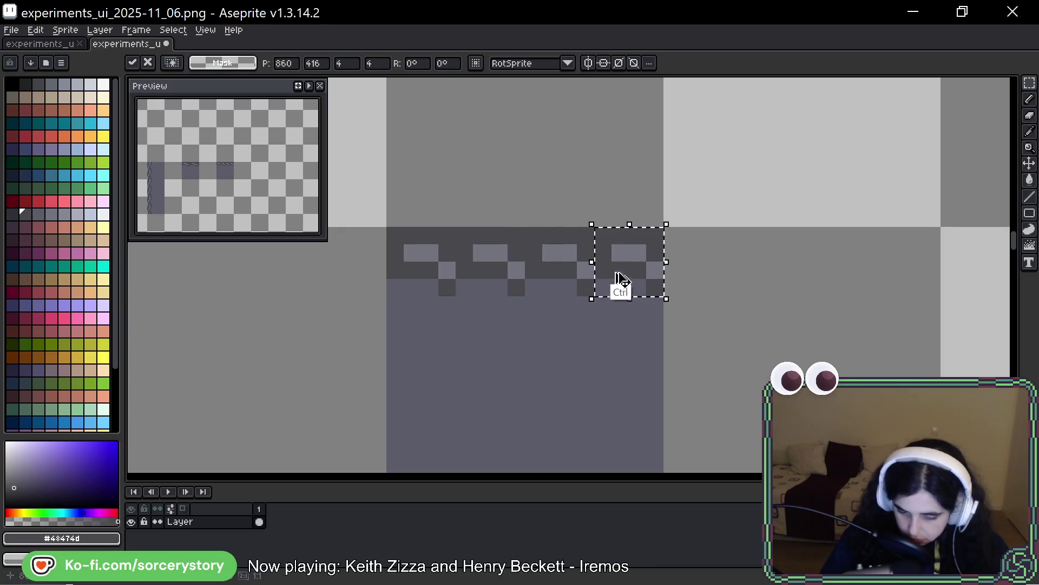
# Step: Commit the placed tile copy and pencil light-grey pixels onto each zigzag step
pyautogui.hotkey('ctrl', 'd')
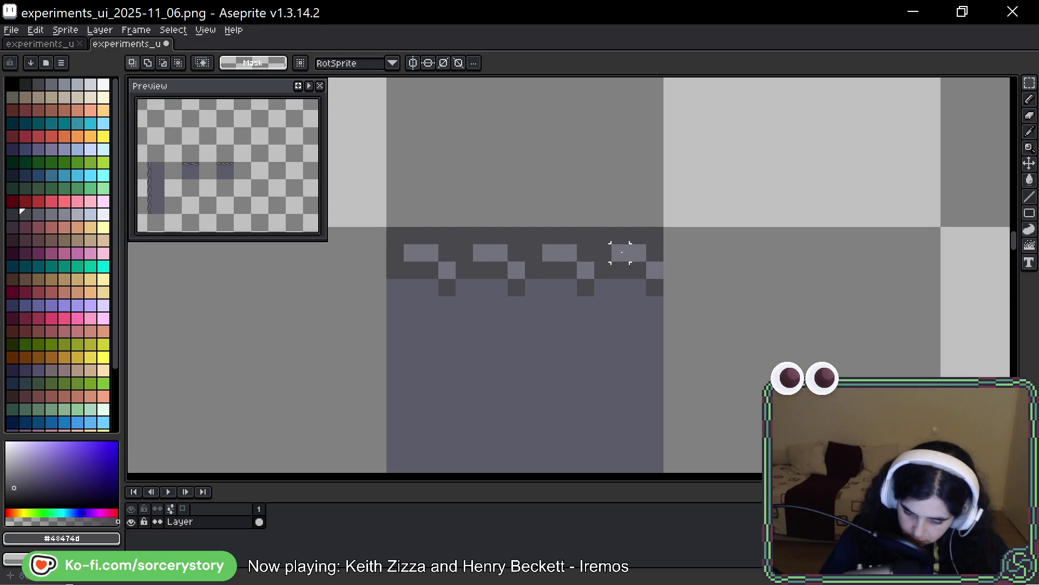
pyautogui.press('b')
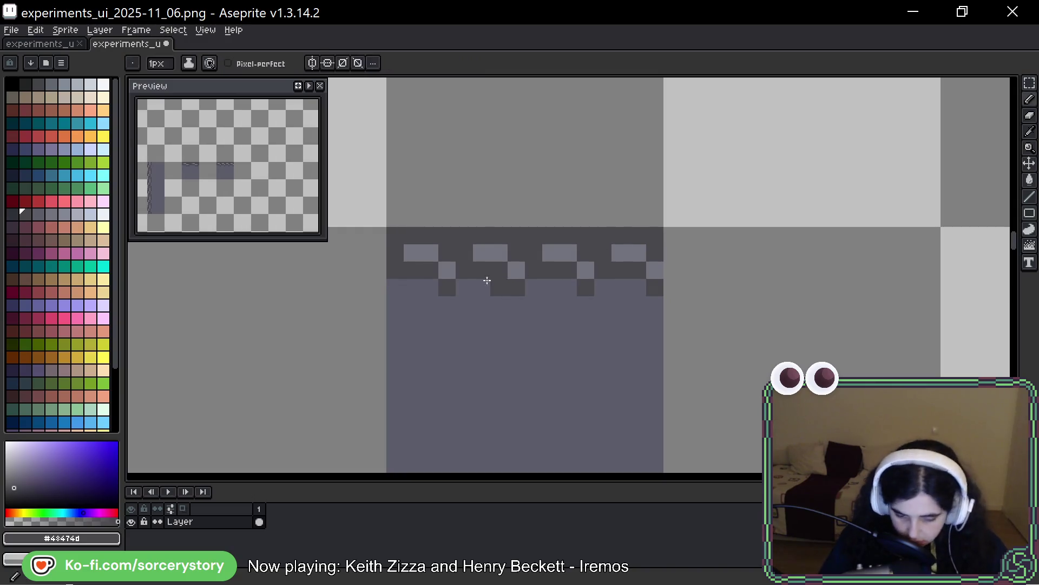
pyautogui.keyDown('alt'); pyautogui.click(434, 252); pyautogui.keyUp('alt')
pyautogui.click(499, 287)
pyautogui.click(499, 270)
pyautogui.click(534, 287)
pyautogui.hotkey('ctrl', 'z')
pyautogui.click(570, 270)
pyautogui.click(640, 270)
# Step: Add dark band-grey shadow pixels beneath three of the steps
pyautogui.keyDown('alt'); pyautogui.click(641, 290); pyautogui.keyUp('alt')
pyautogui.click(568, 287)
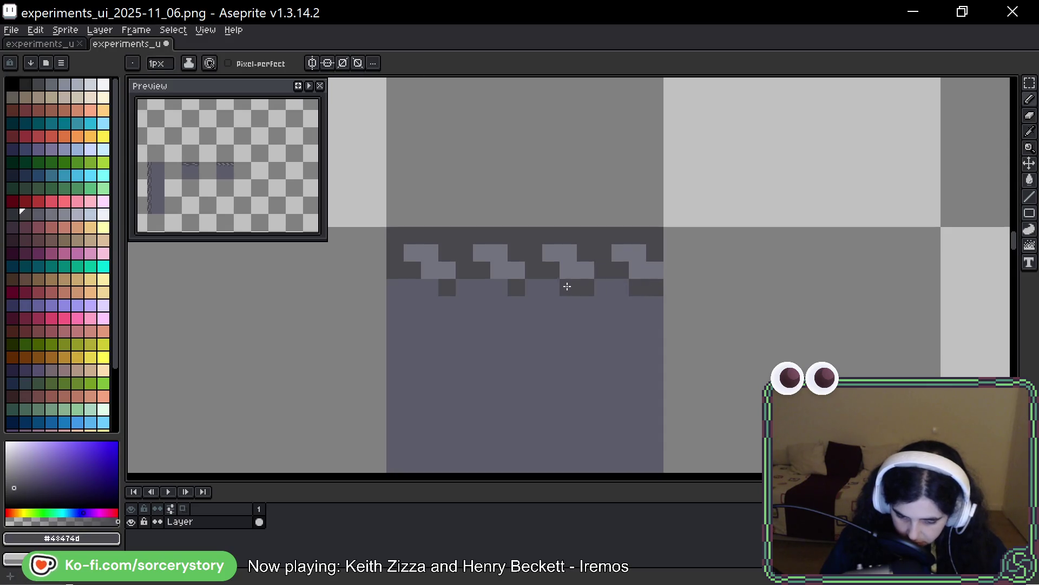
pyautogui.click(499, 287)
pyautogui.click(435, 283)
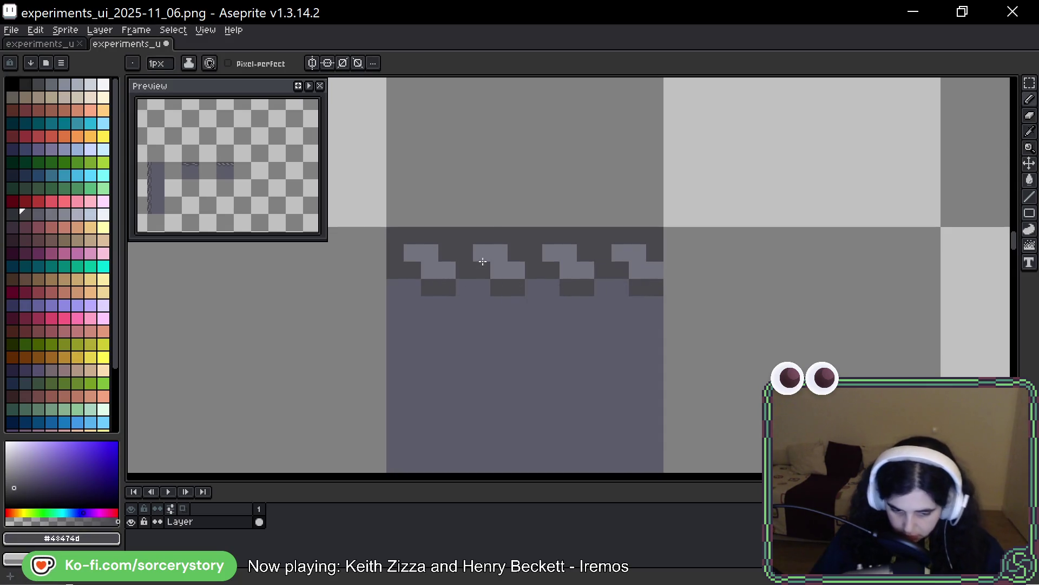